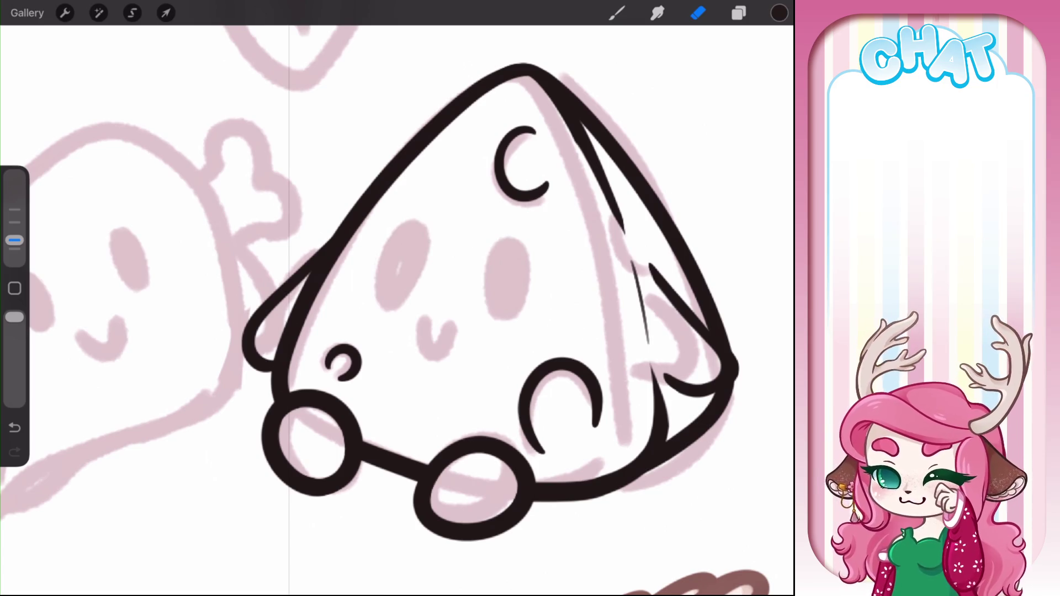
Erase the faint stray strokes beside the blob's upper-left outline, then return to the brush
mouse_move(507, 274)
mouse_down()
mouse_move(365, 298)
mouse_move(393, 298)
mouse_up()
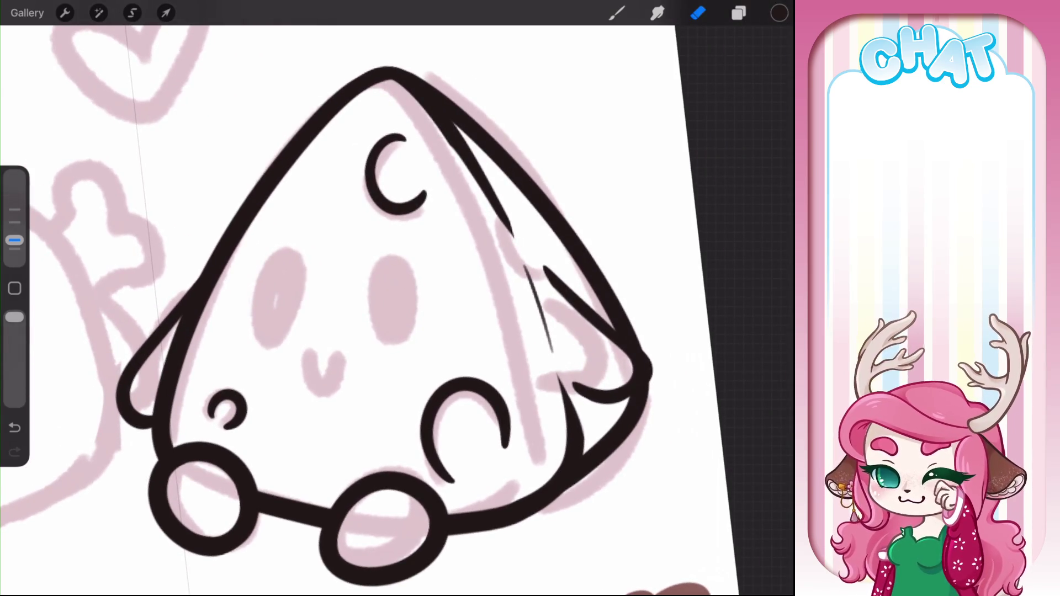
mouse_move(323, 372)
mouse_down()
mouse_move(620, 437)
mouse_move(663, 469)
mouse_up()
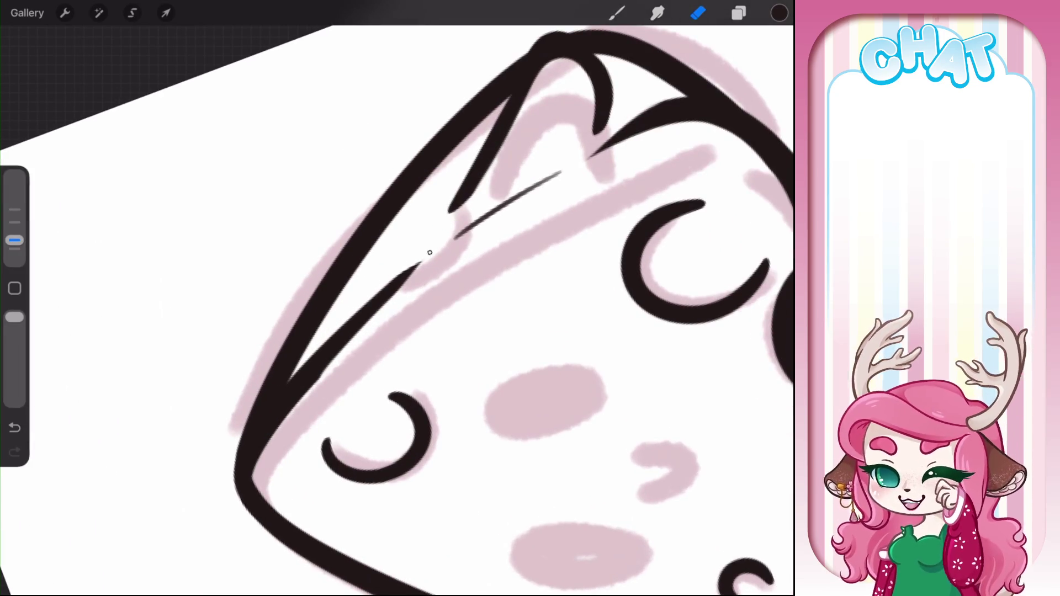
drag(418, 272, 307, 395)
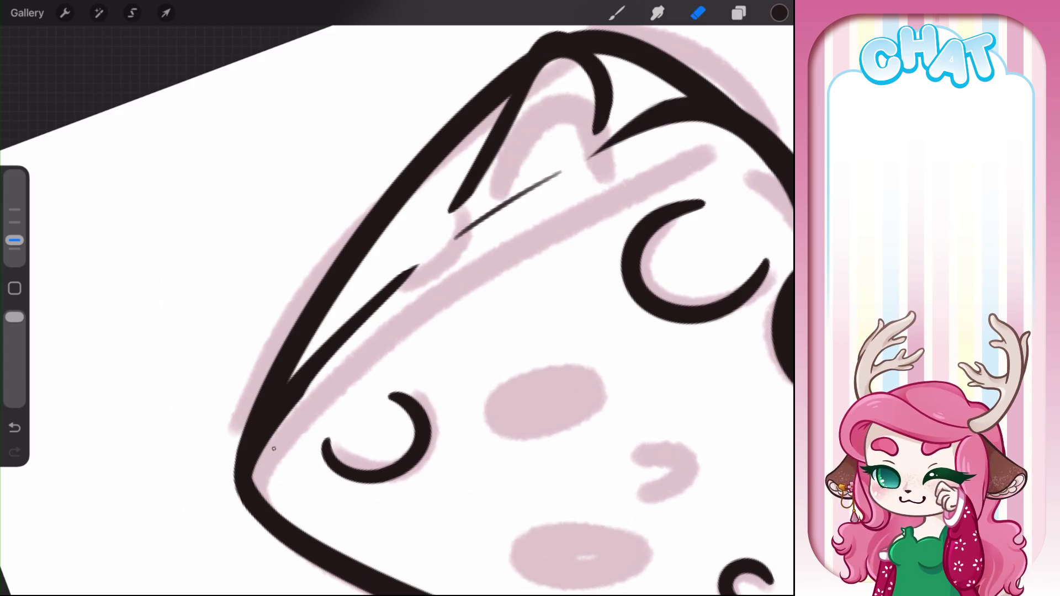
drag(260, 466, 395, 304)
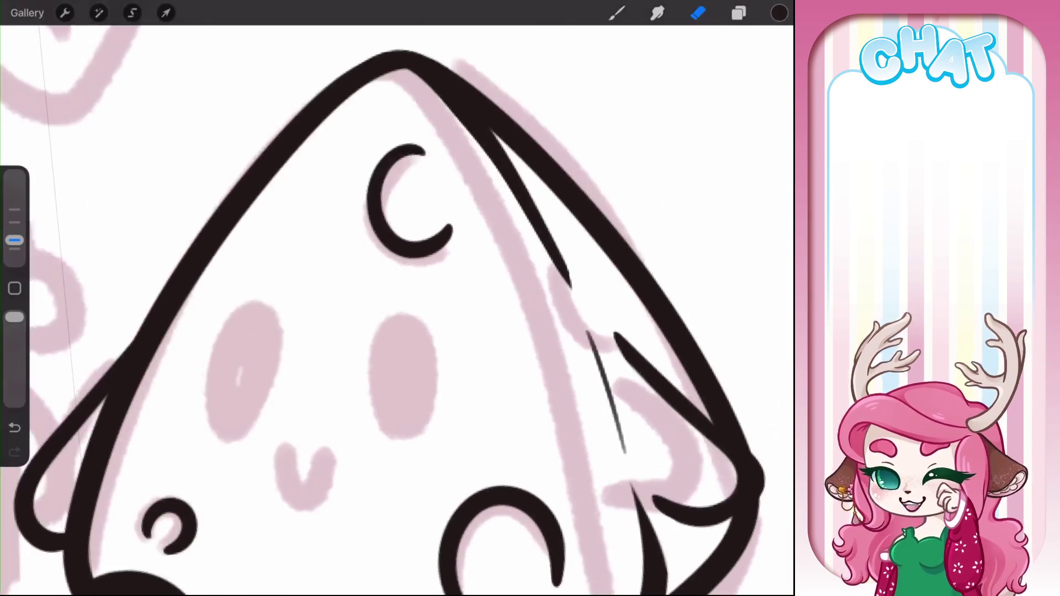
key(b)
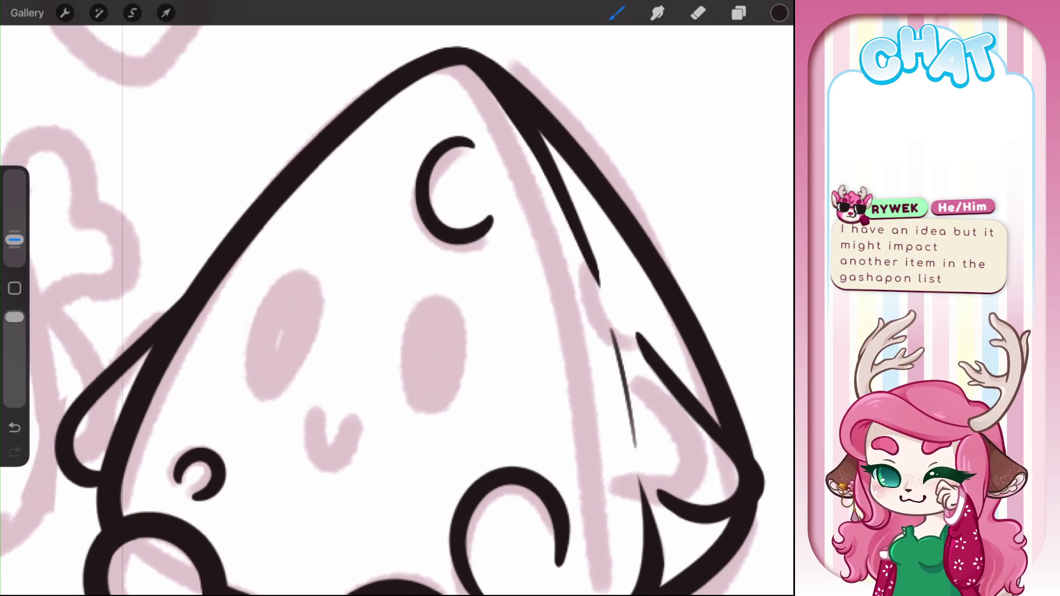
Ink two oval eye outlines over the pink blush and fill both solid black
mouse_move(303, 252)
mouse_down()
mouse_move(273, 271)
mouse_move(298, 392)
mouse_move(265, 257)
mouse_move(246, 359)
mouse_up()
mouse_move(425, 263)
mouse_down()
mouse_move(393, 309)
mouse_move(486, 390)
mouse_up()
mouse_move(422, 259)
mouse_down()
mouse_move(484, 358)
mouse_move(486, 390)
mouse_up()
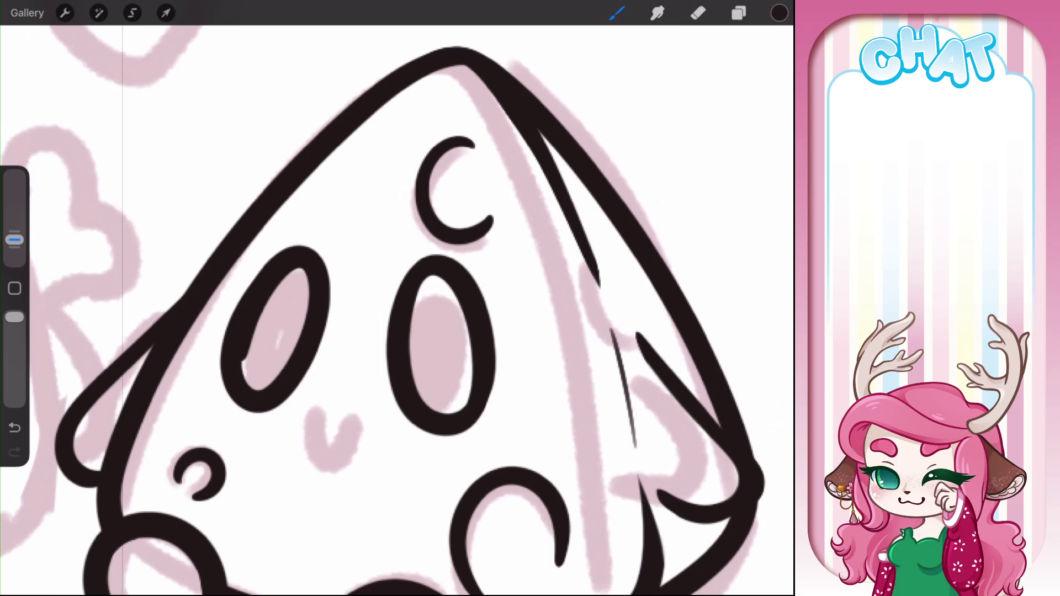
drag(779, 12, 442, 354)
drag(779, 12, 276, 331)
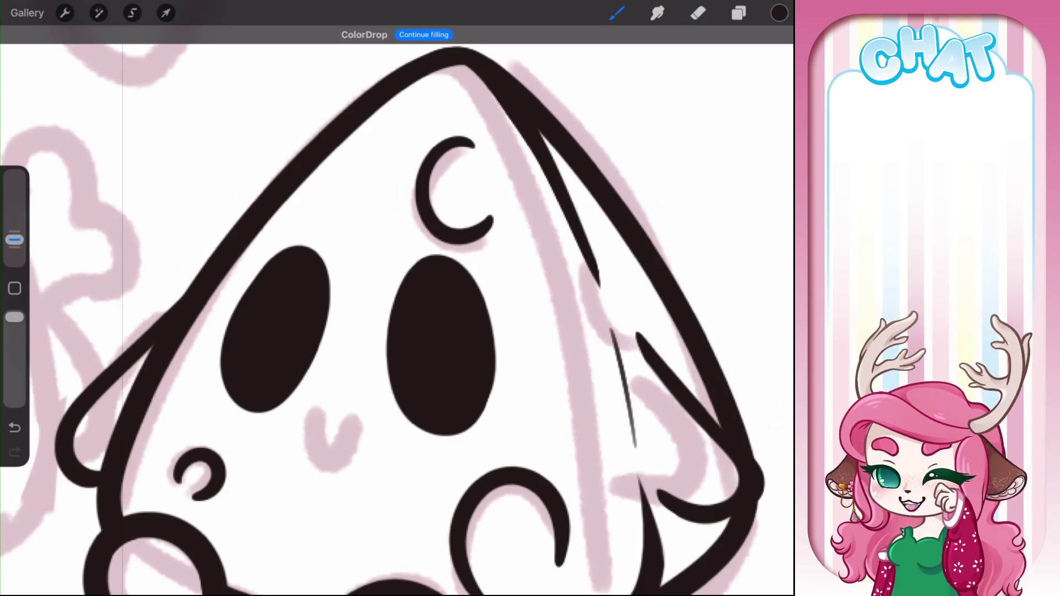
Lasso both eyes, freeform-shrink them from the top, and nudge them slightly up and left
click(132, 13)
mouse_move(345, 385)
mouse_down()
mouse_move(335, 406)
mouse_move(211, 334)
mouse_move(323, 210)
mouse_move(362, 279)
mouse_move(431, 247)
mouse_move(481, 455)
mouse_up()
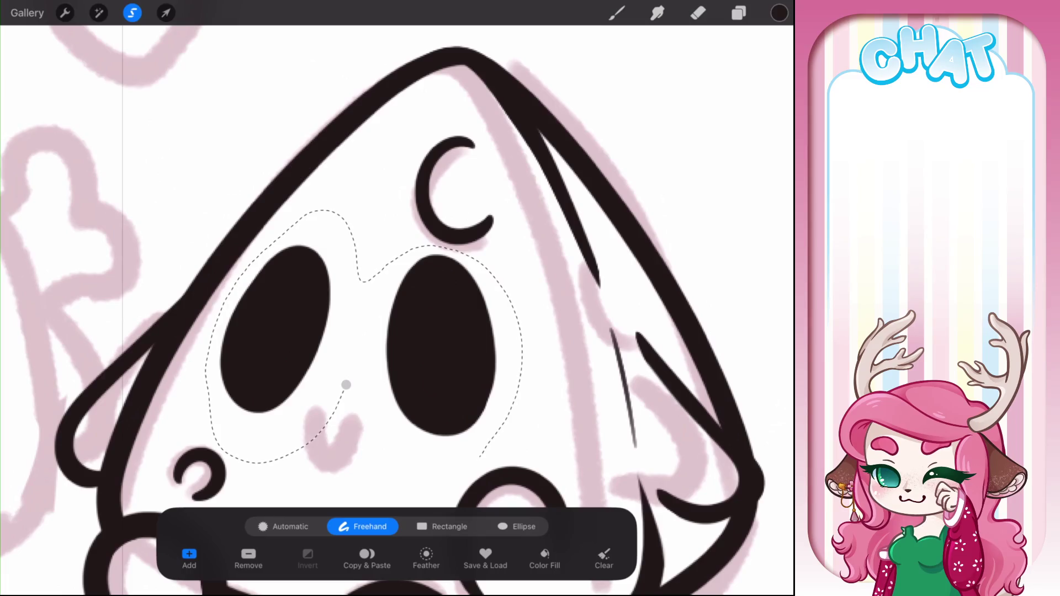
click(165, 13)
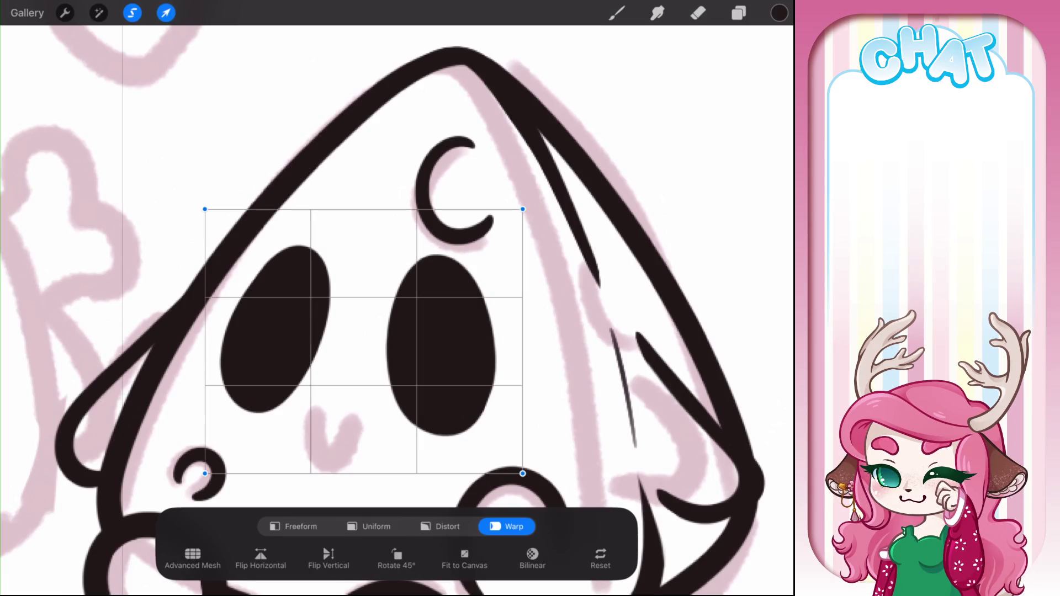
click(293, 526)
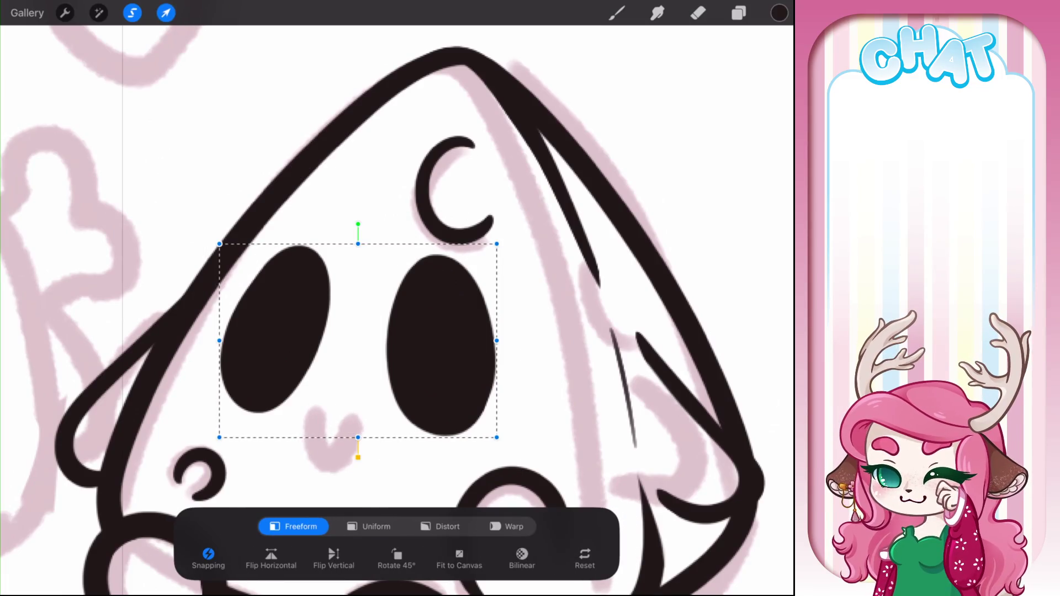
drag(219, 244, 219, 267)
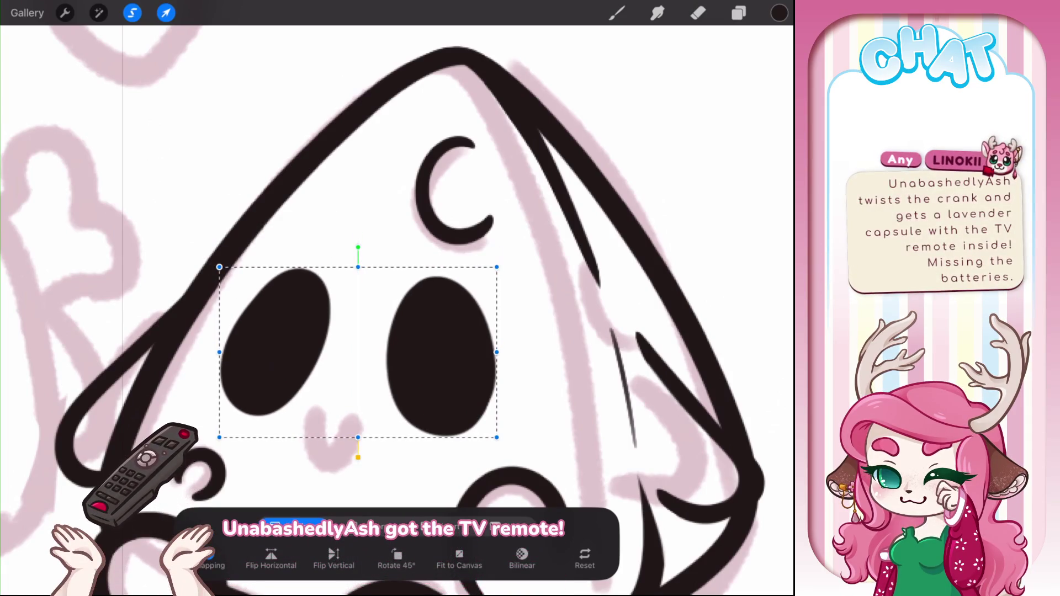
drag(496, 352, 522, 350)
key(ctrl+z)
key(ctrl+z)
mouse_move(219, 244)
mouse_down()
mouse_move(219, 276)
mouse_move(218, 267)
mouse_up()
drag(353, 354, 351, 346)
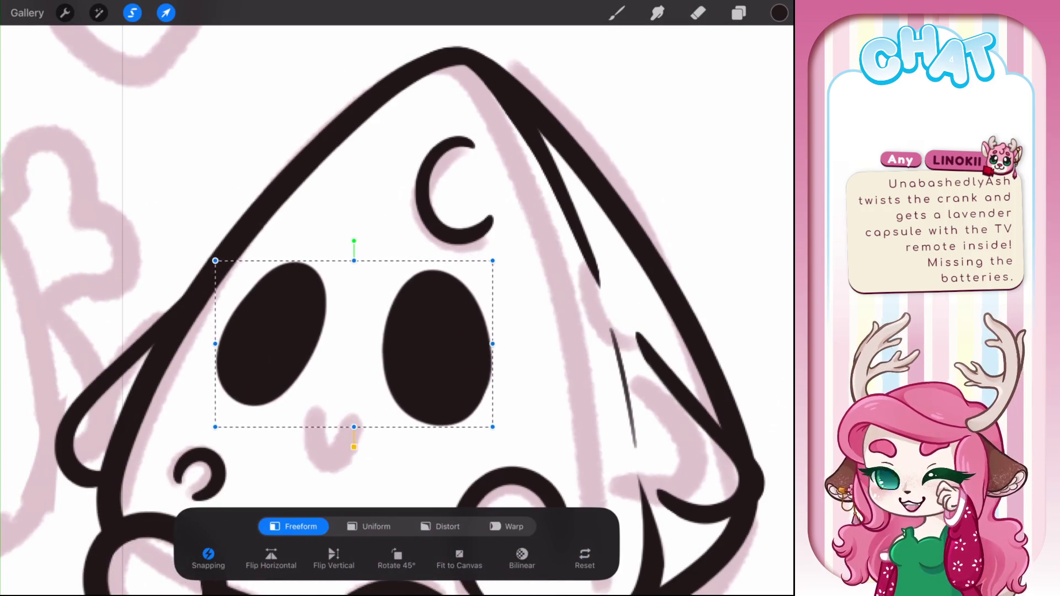
click(616, 12)
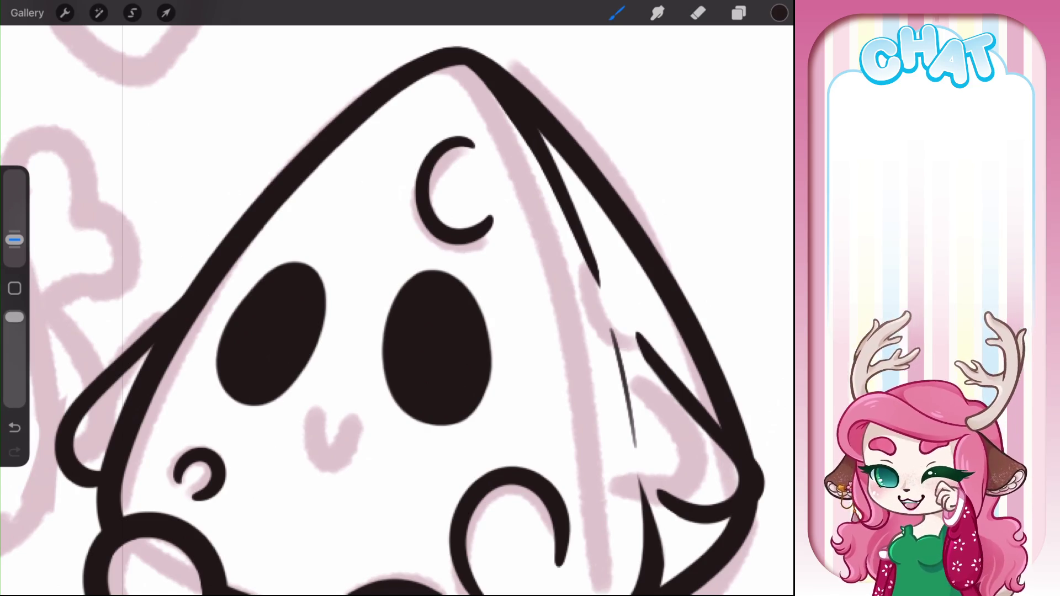
Lasso the blob's right eye and shift it a few pixels to the right
click(132, 13)
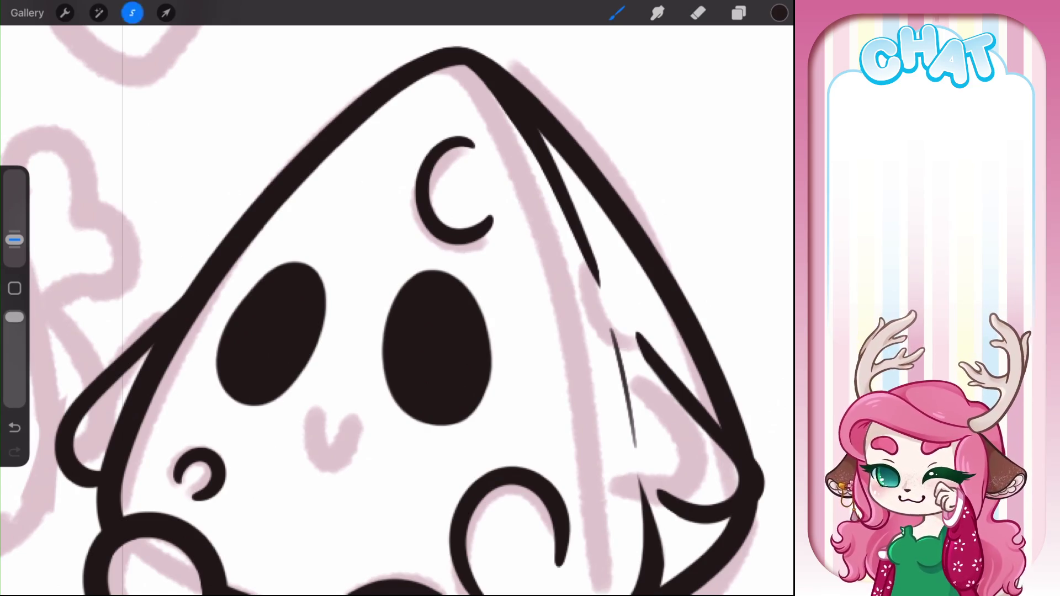
mouse_move(407, 447)
mouse_down()
mouse_move(387, 256)
mouse_move(518, 436)
mouse_up()
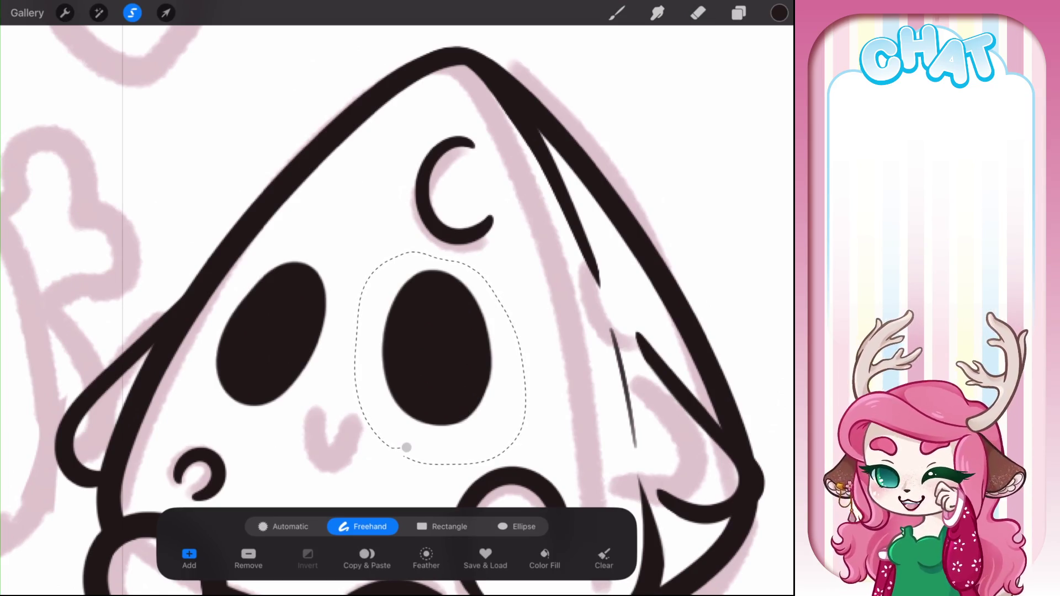
click(165, 13)
drag(450, 352, 456, 350)
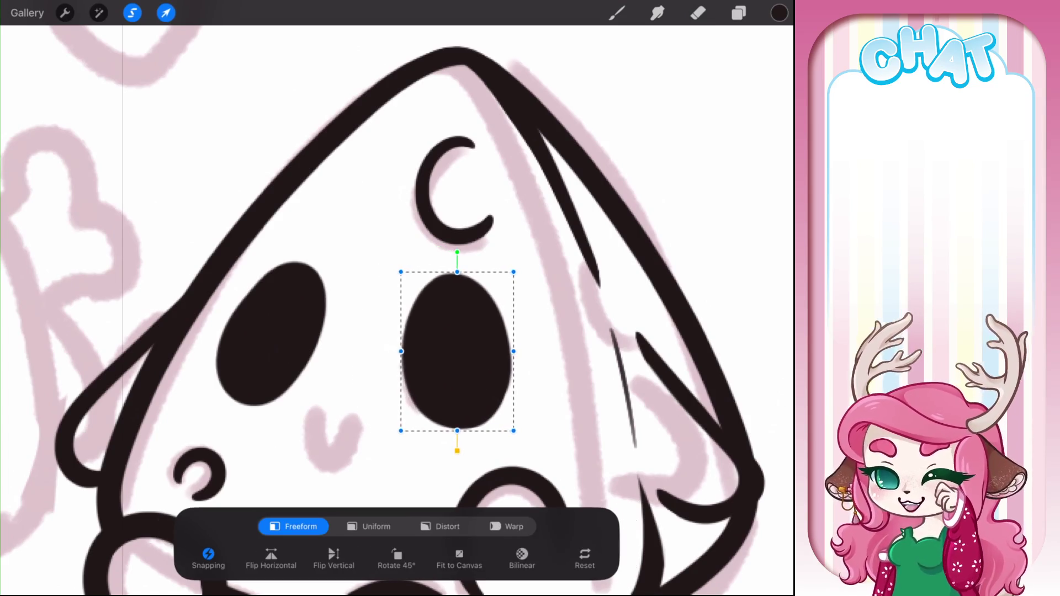
click(616, 13)
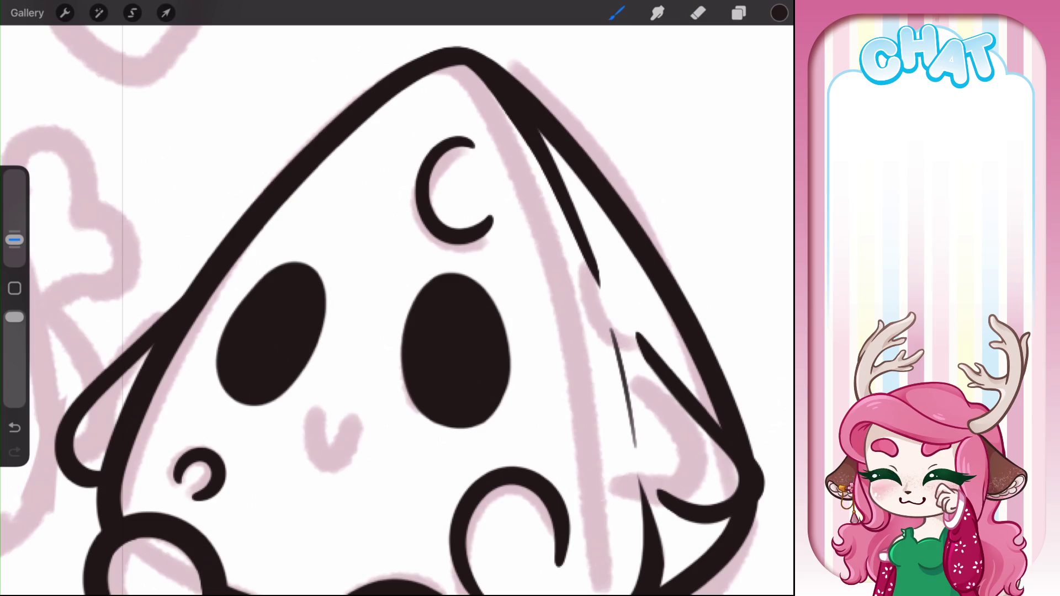
Ink a small curved smile between the eyes, trimming the curl at its top
scroll(398, 310, down, 3)
mouse_move(307, 364)
mouse_down()
mouse_move(331, 430)
mouse_move(373, 361)
mouse_move(355, 379)
mouse_move(388, 361)
mouse_move(387, 389)
mouse_move(396, 366)
mouse_move(382, 356)
mouse_up()
scroll(397, 299, up, 3)
key(ctrl+z)
key(ctrl+z)
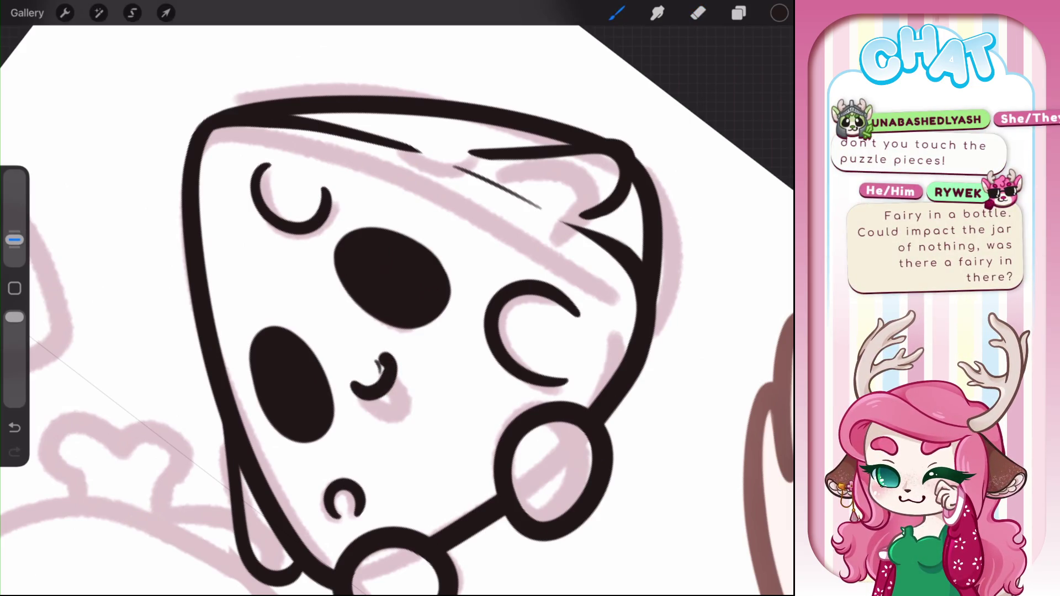
key(e)
drag(381, 373, 371, 352)
Erase a round light highlight spot in each black eye
scroll(397, 298, down, 5)
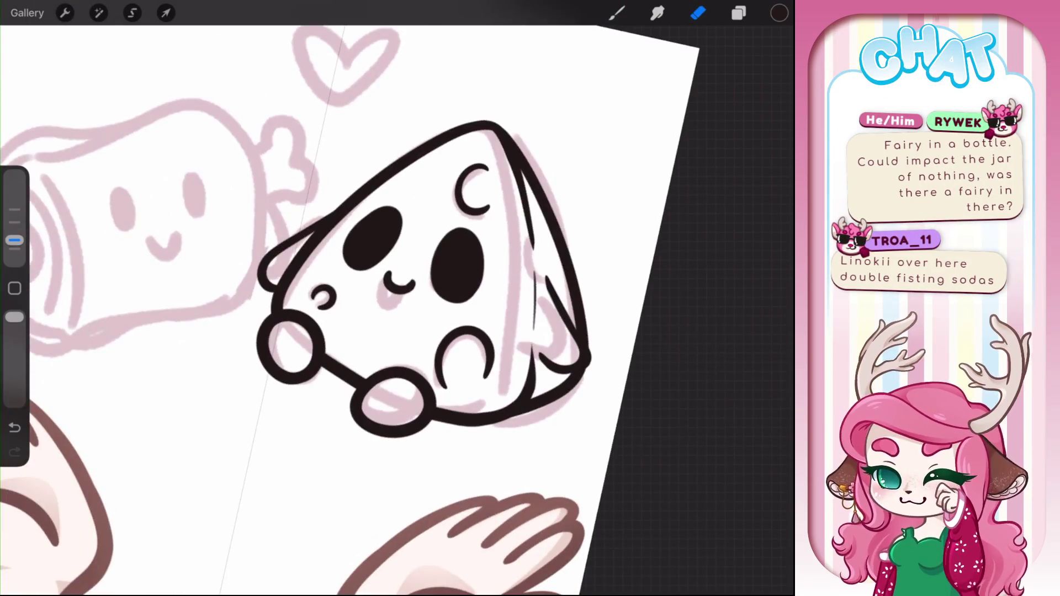
scroll(398, 298, up, 5)
drag(419, 297, 423, 297)
drag(316, 290, 317, 290)
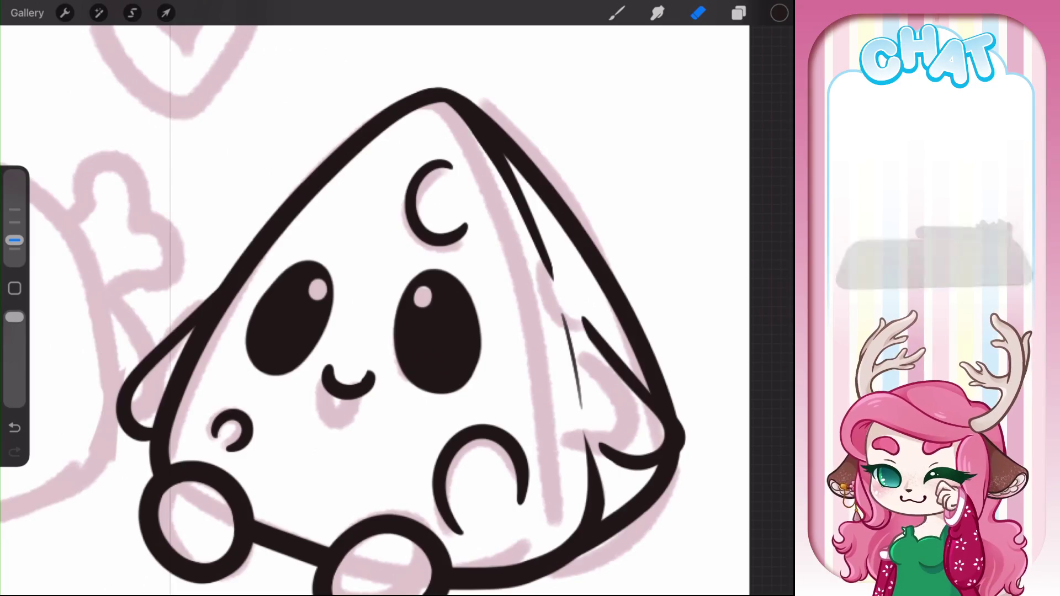
mouse_move(347, 381)
mouse_down()
mouse_move(703, 244)
mouse_move(781, 224)
mouse_move(698, 178)
mouse_move(690, 185)
mouse_up()
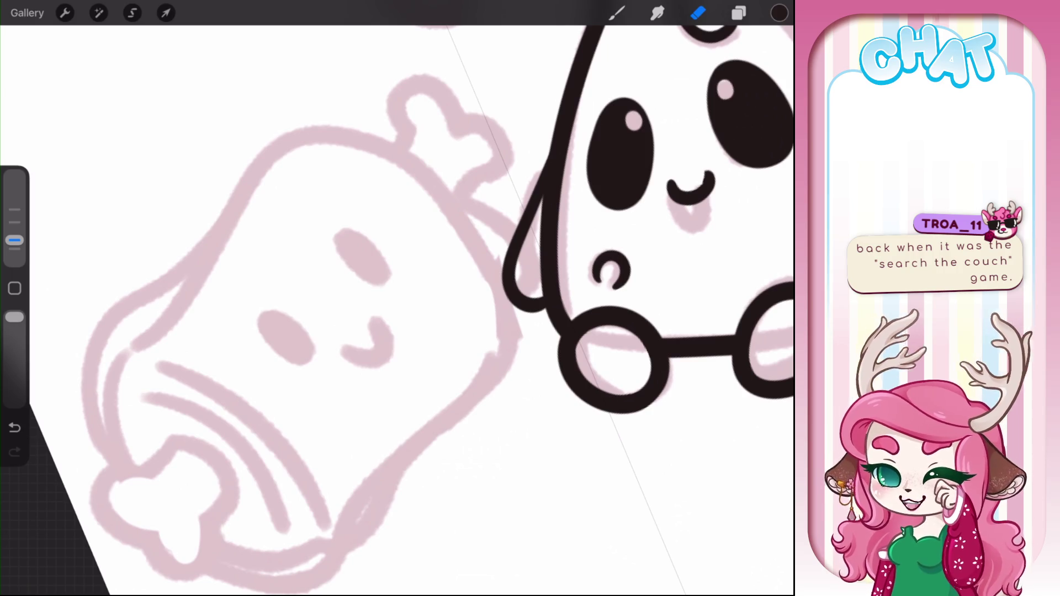
Shift the blob character slightly to the right
mouse_move(690, 188)
mouse_down()
mouse_move(461, 272)
mouse_move(442, 262)
mouse_move(485, 249)
mouse_up()
click(166, 13)
click(617, 13)
drag(414, 221, 610, 160)
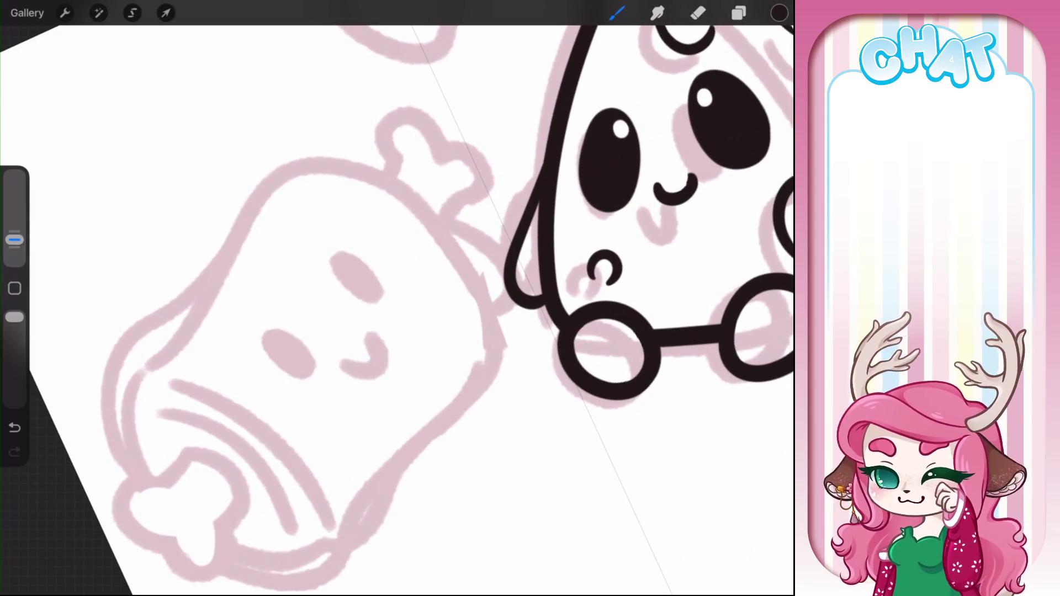
Ink the pink roll sketch's left-side outline in bold black
mouse_move(244, 255)
mouse_down()
mouse_move(200, 288)
mouse_move(95, 439)
mouse_move(193, 532)
mouse_move(235, 545)
mouse_up()
drag(387, 331, 342, 237)
key(ctrl+z)
mouse_move(262, 177)
mouse_down()
mouse_move(160, 295)
mouse_move(323, 486)
mouse_move(414, 389)
mouse_up()
Ink the roll's top and right-side outline, then thicken the lower right edge
mouse_move(243, 190)
mouse_down()
mouse_move(360, 97)
mouse_move(500, 216)
mouse_move(475, 301)
mouse_up()
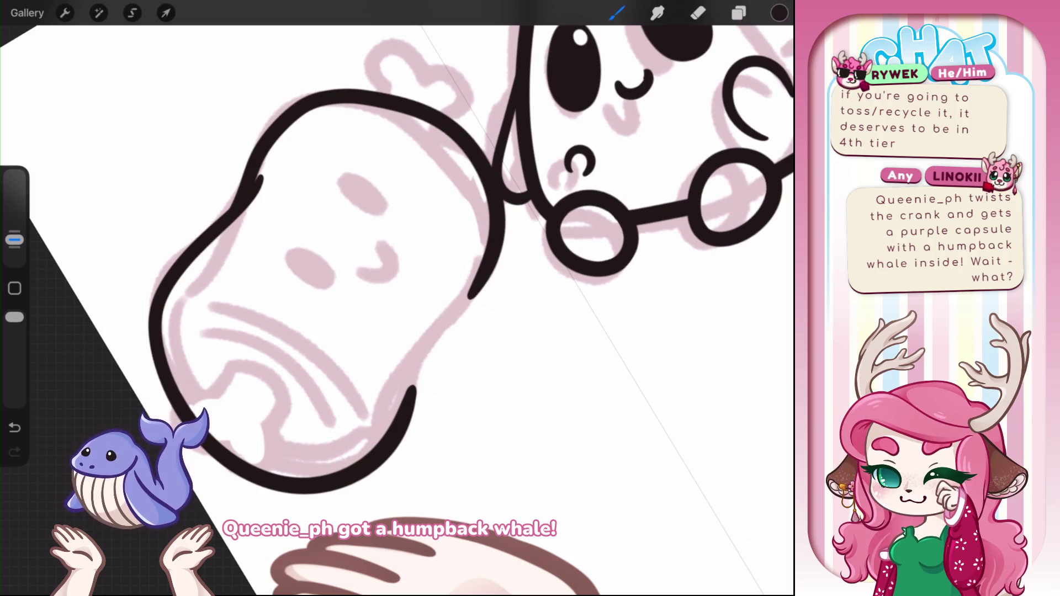
key(ctrl+z)
mouse_move(243, 191)
mouse_down()
mouse_move(320, 95)
mouse_move(488, 212)
mouse_move(452, 320)
mouse_move(411, 397)
mouse_up()
key(ctrl+z)
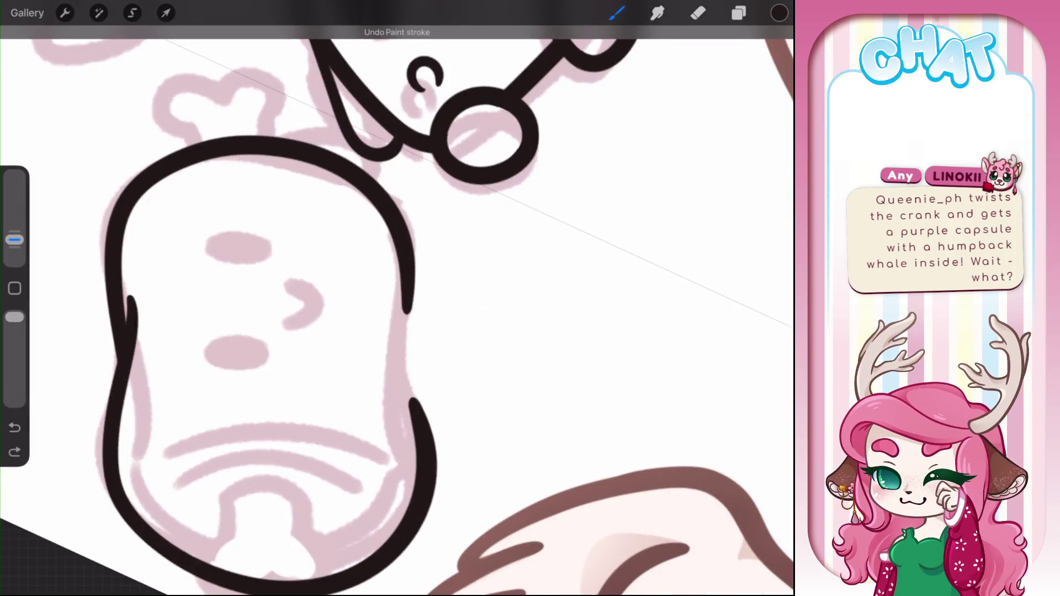
drag(398, 288, 413, 402)
drag(404, 346, 399, 283)
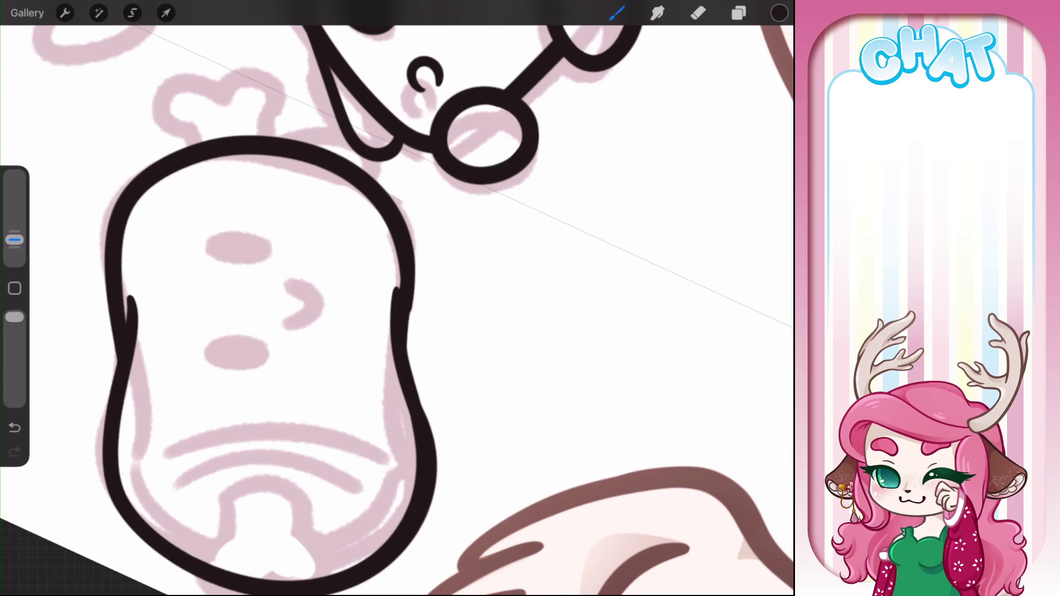
key(ctrl+z)
key(ctrl+z)
drag(412, 393, 410, 373)
drag(424, 414, 421, 397)
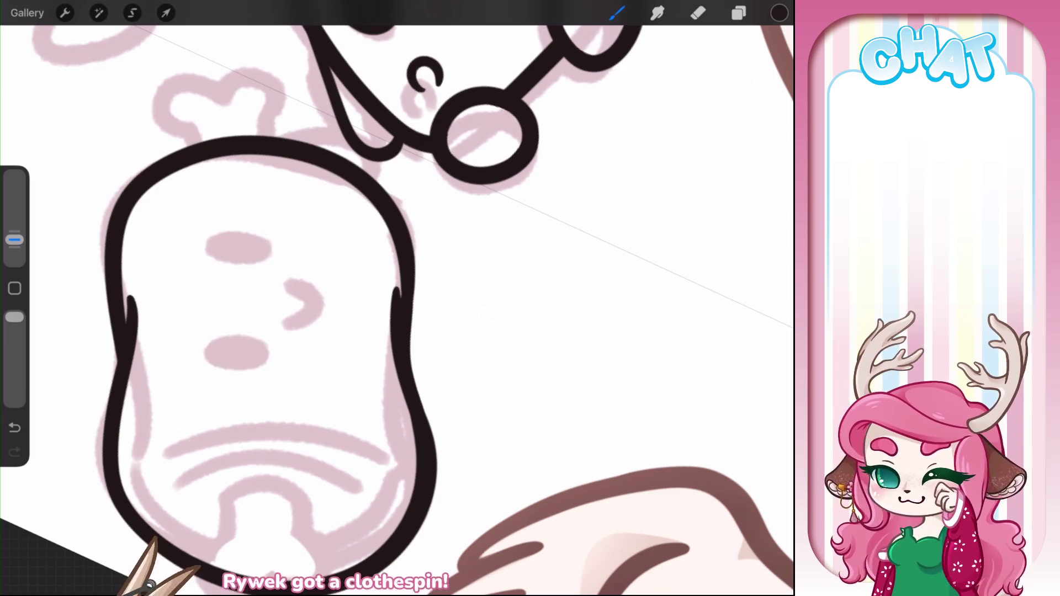
scroll(396, 298, down, 3)
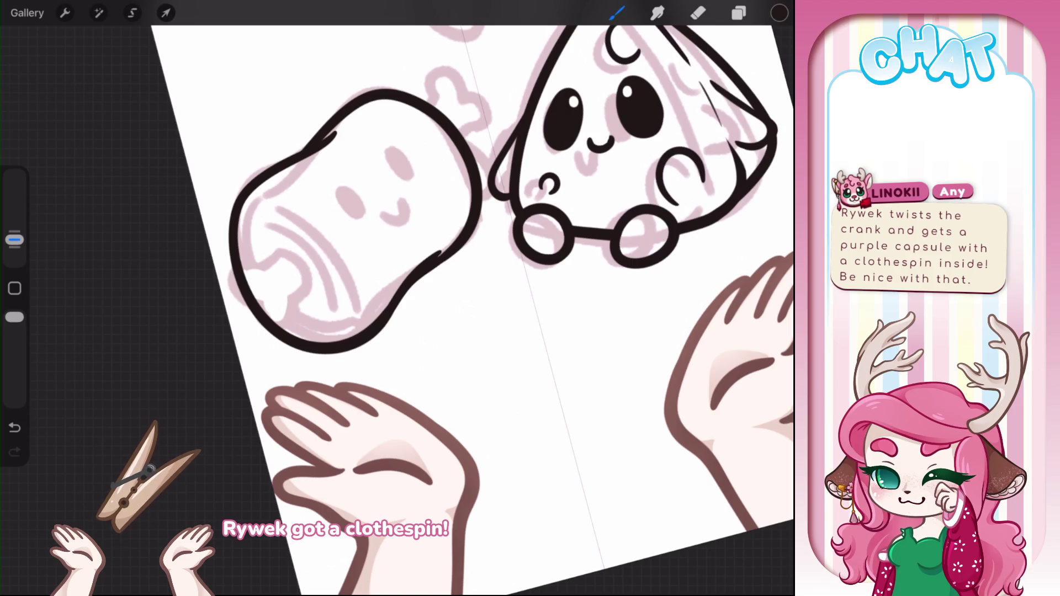
Ink the curved cut-end line inside the roll, keeping the left outline intact
scroll(496, 298, up, 3)
mouse_move(272, 162)
mouse_down()
mouse_move(359, 196)
mouse_move(368, 370)
mouse_up()
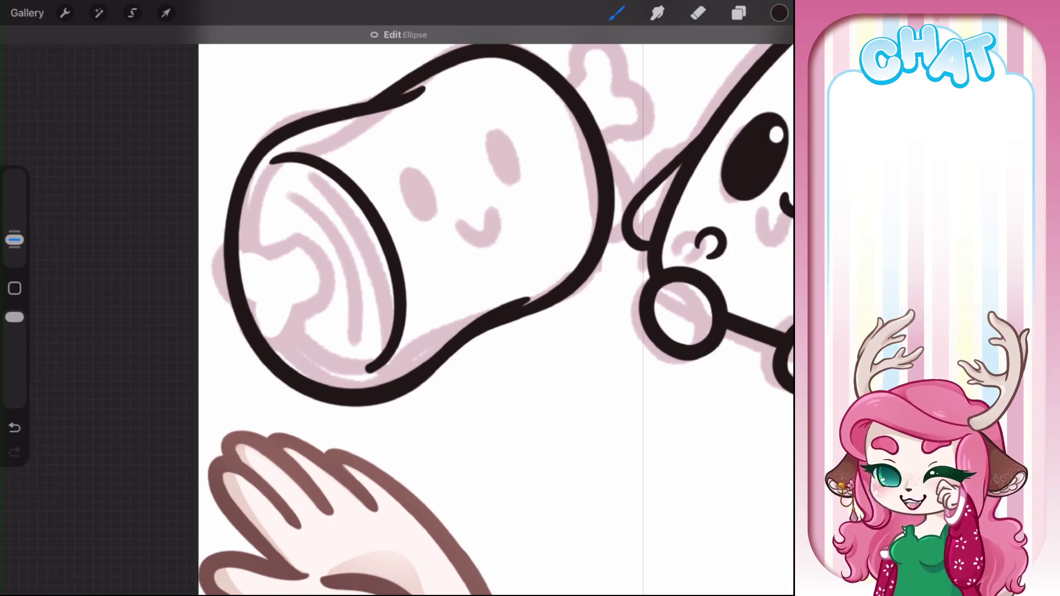
key(e)
drag(225, 241, 231, 255)
drag(235, 303, 250, 323)
key(ctrl+z)
key(ctrl+z)
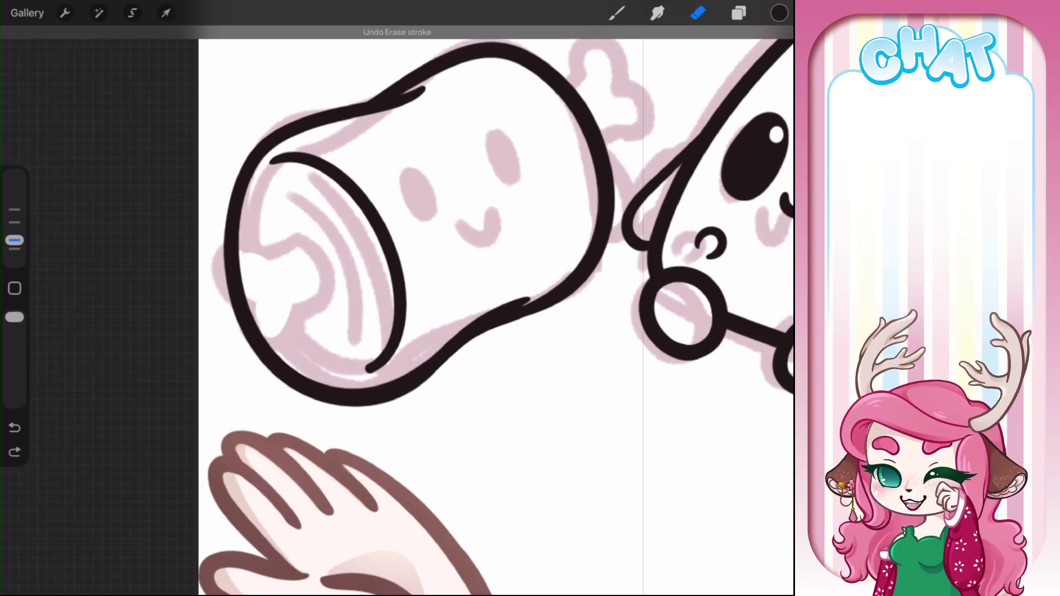
key(b)
Outline the roll's left end and draw the bone knob at its end
mouse_move(272, 258)
mouse_down()
mouse_move(214, 270)
mouse_move(309, 345)
mouse_up()
key(ctrl+z)
mouse_move(275, 257)
mouse_down()
mouse_move(256, 248)
mouse_move(254, 316)
mouse_move(269, 367)
mouse_move(306, 334)
mouse_move(297, 317)
mouse_up()
mouse_move(270, 259)
mouse_down()
mouse_move(302, 242)
mouse_move(312, 316)
mouse_up()
key(ctrl+z)
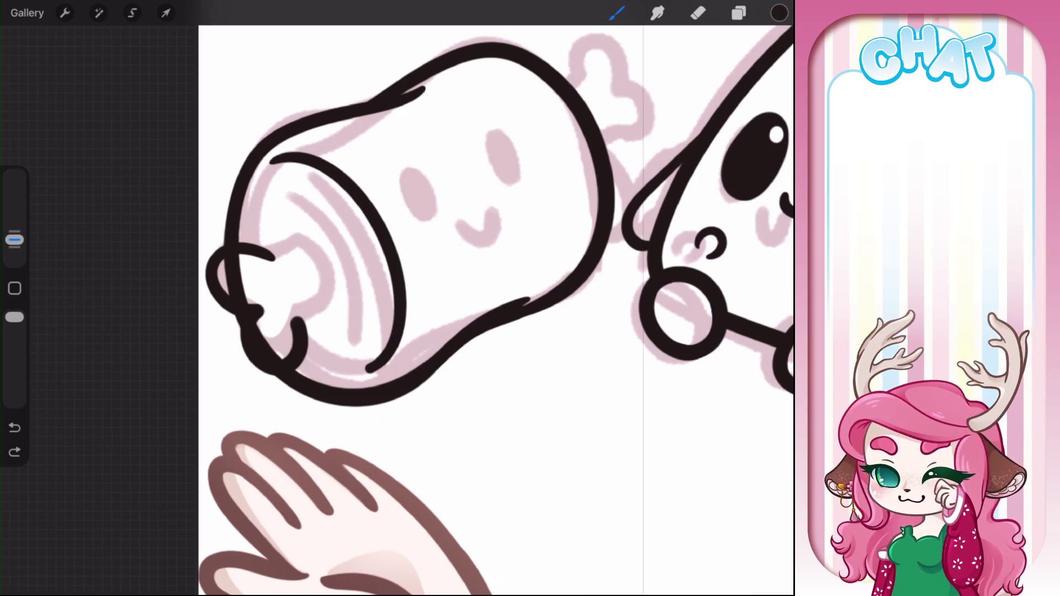
scroll(419, 276, up, 2)
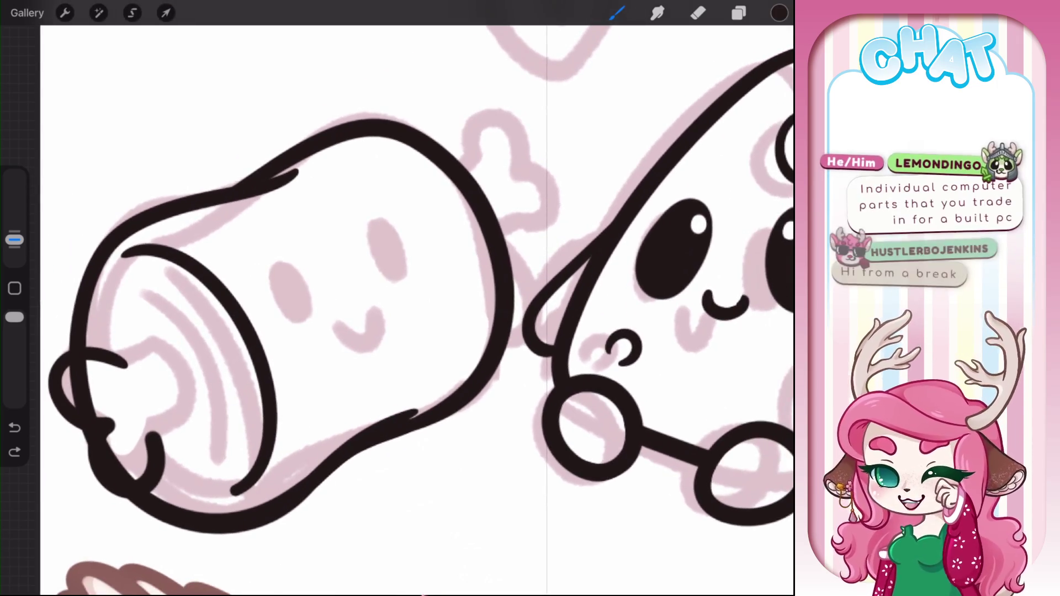
mouse_move(465, 162)
mouse_down()
mouse_move(499, 129)
mouse_move(517, 185)
mouse_move(549, 223)
mouse_move(511, 238)
mouse_up()
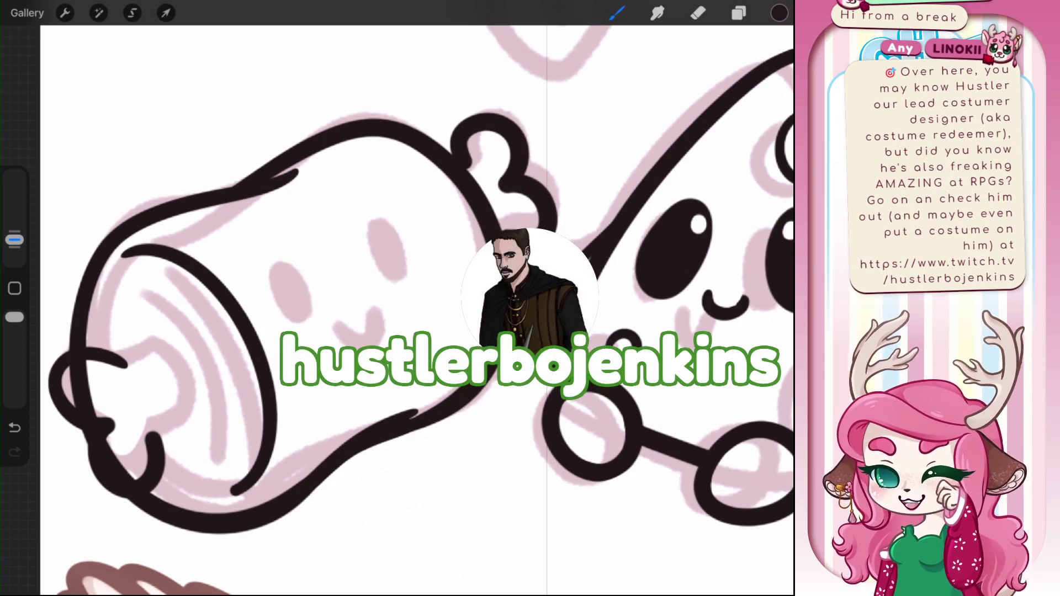
scroll(397, 298, up, 2)
key(ctrl+z)
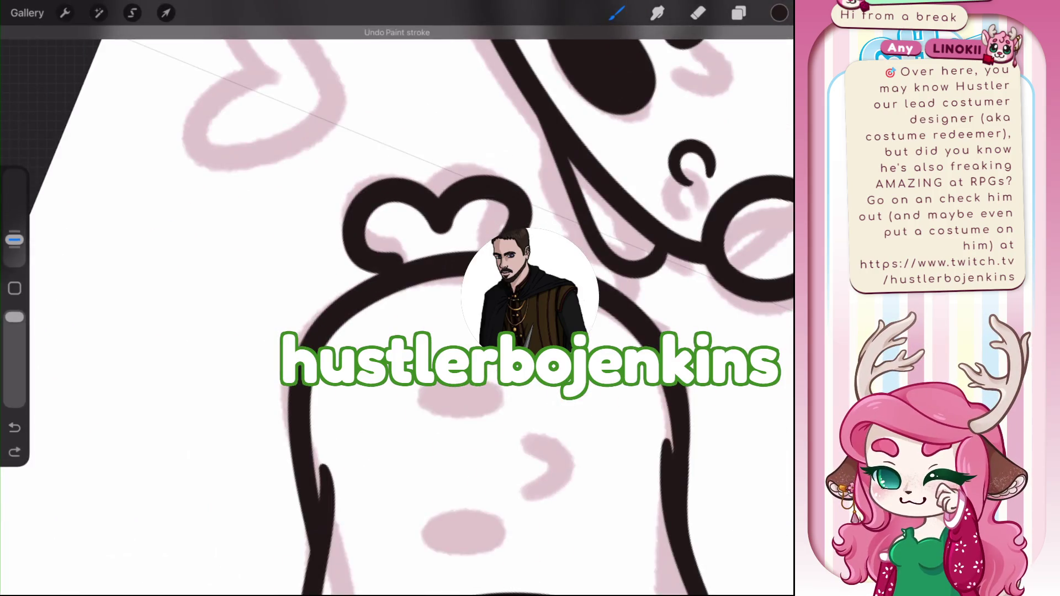
click(14, 452)
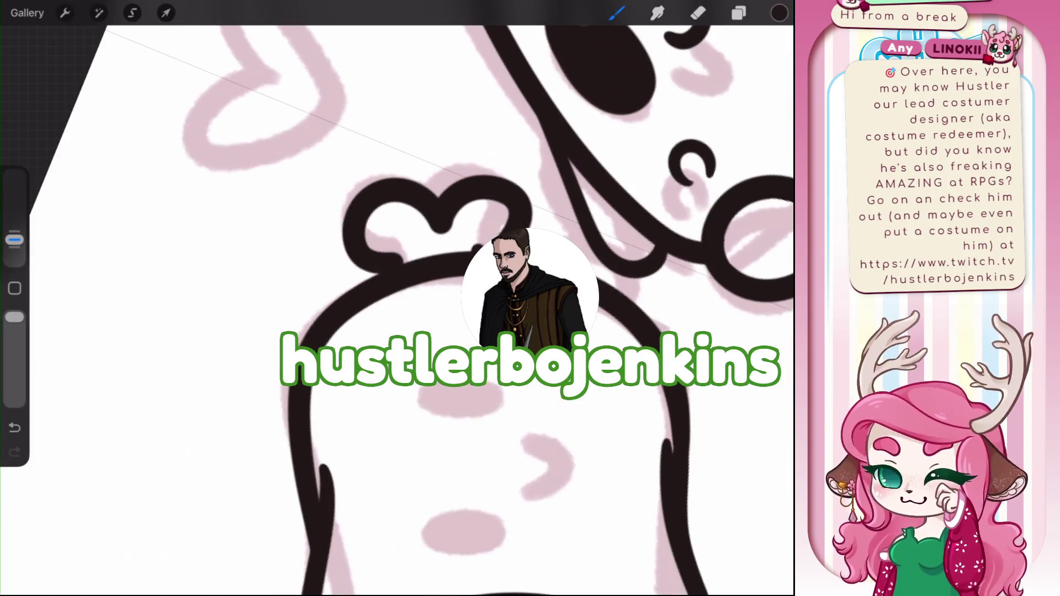
key(e)
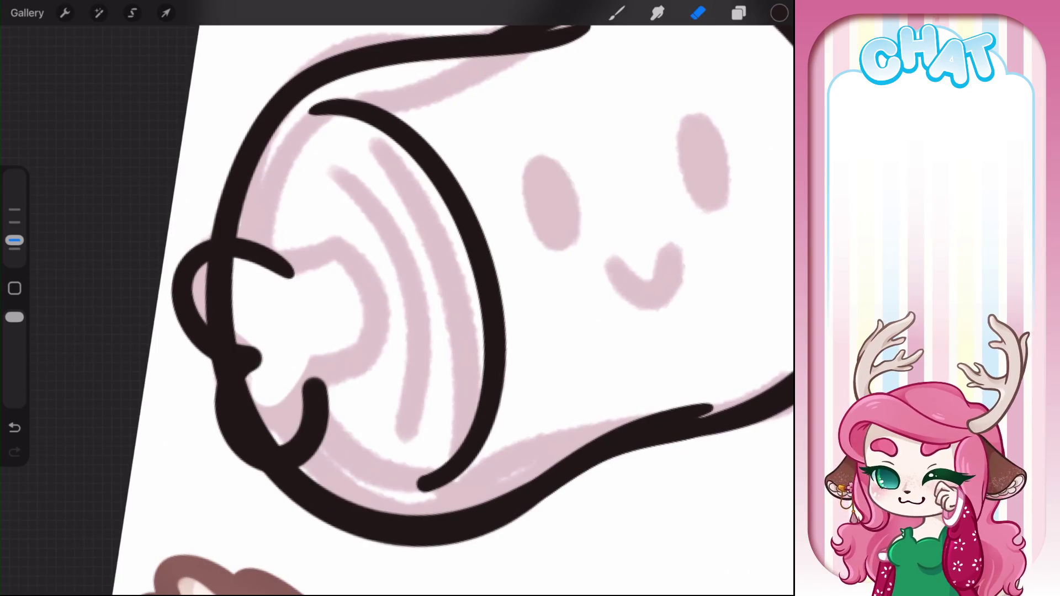
Clear stray ink inside the bone nub loop and redraw its lower-lobe outline
drag(252, 375, 286, 422)
drag(238, 376, 278, 448)
drag(260, 411, 268, 428)
mouse_move(202, 305)
mouse_down()
mouse_move(235, 338)
mouse_move(218, 331)
mouse_move(221, 263)
mouse_move(205, 301)
mouse_move(244, 276)
mouse_up()
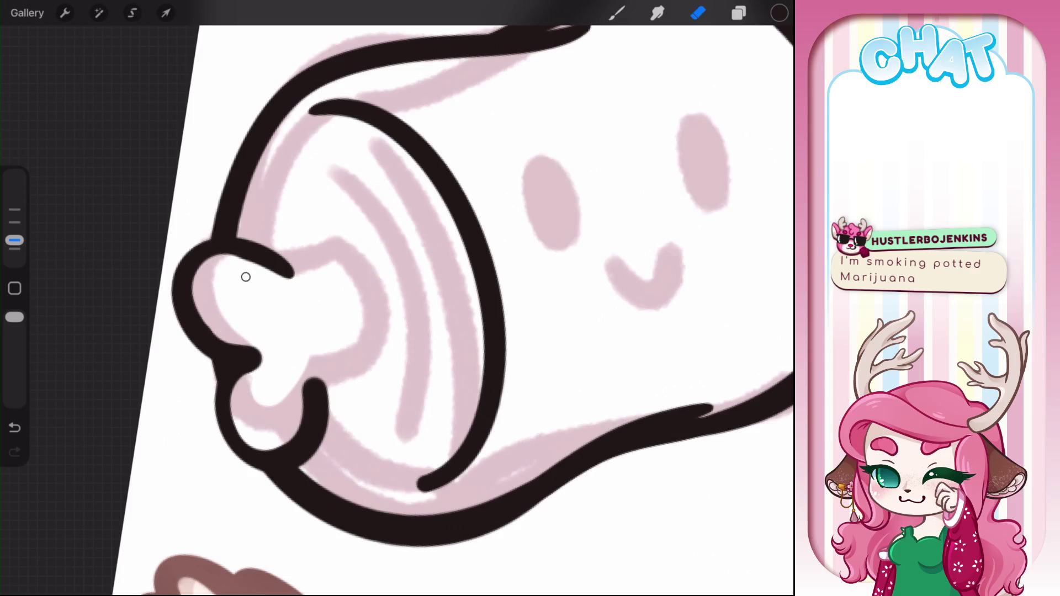
key(b)
drag(223, 374, 293, 459)
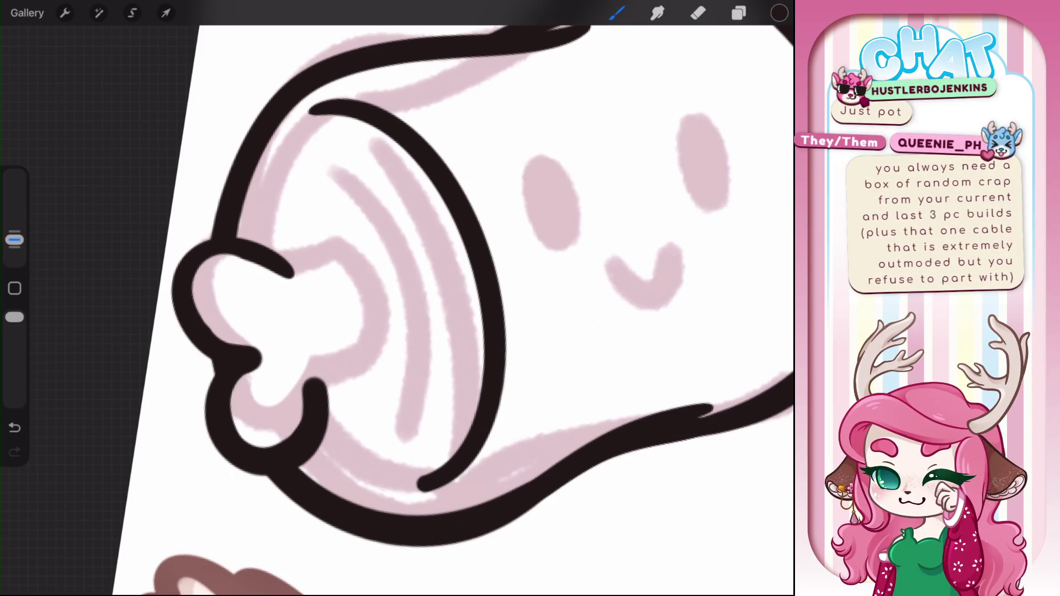
mouse_move(265, 309)
mouse_down()
mouse_move(390, 391)
mouse_move(398, 359)
mouse_move(338, 366)
mouse_move(331, 511)
mouse_up()
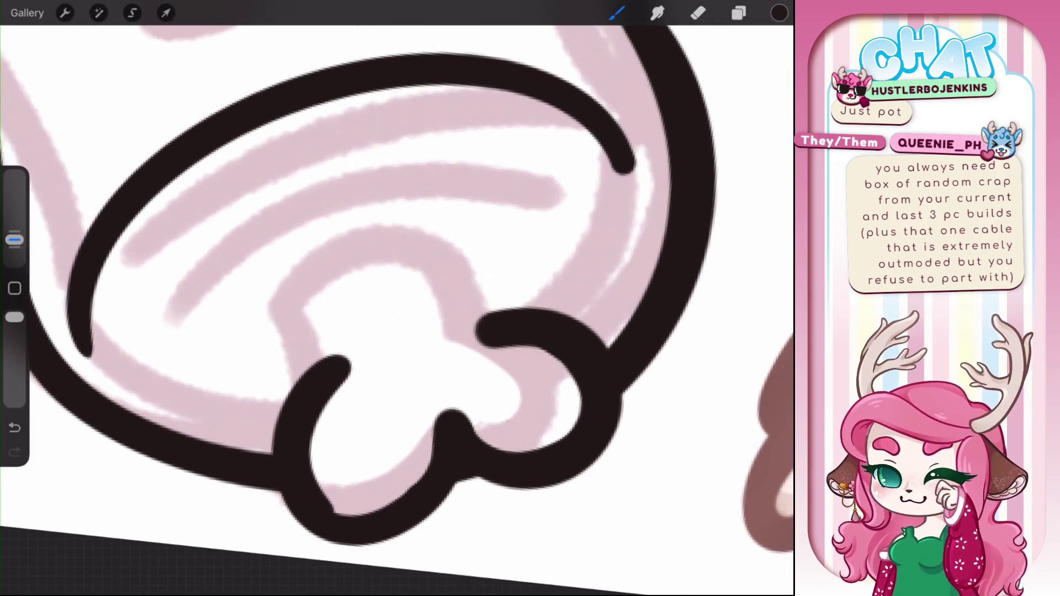
Thicken the bone nub's outline and join its top edge to the lower outline
drag(386, 386, 452, 359)
drag(386, 359, 420, 387)
drag(318, 360, 331, 400)
drag(386, 331, 321, 397)
mouse_move(347, 342)
mouse_down()
mouse_move(379, 284)
mouse_move(470, 387)
mouse_move(442, 425)
mouse_up()
drag(499, 356, 445, 422)
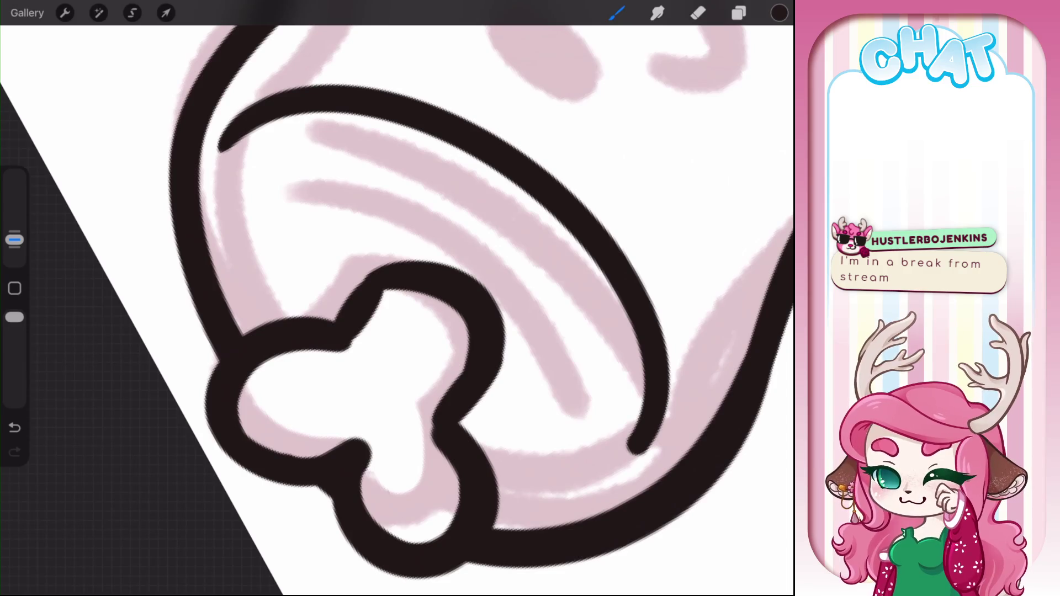
drag(345, 351, 397, 280)
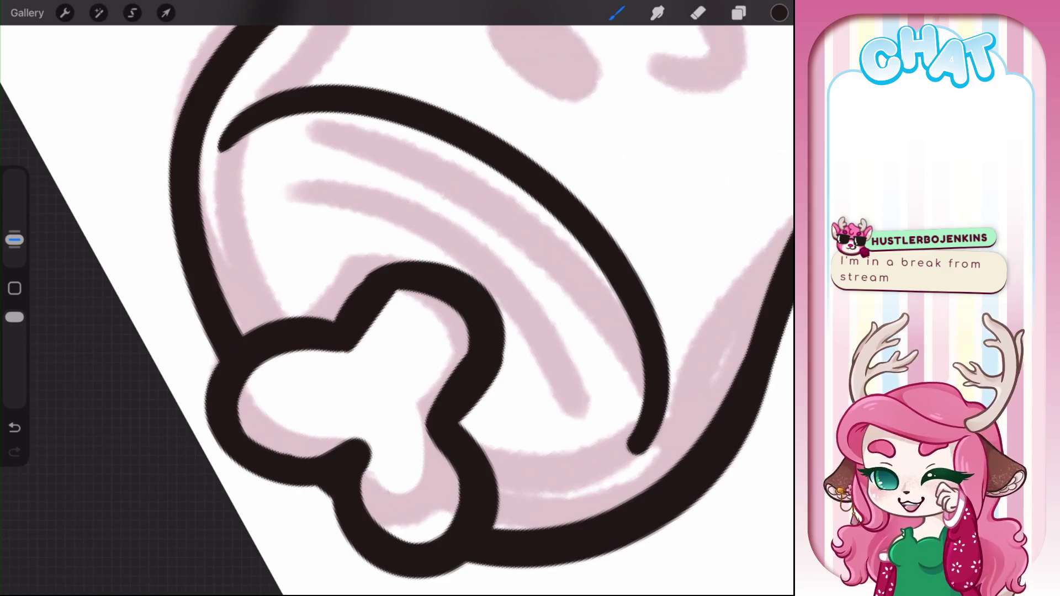
key(e)
mouse_move(353, 398)
mouse_down()
mouse_move(331, 367)
mouse_move(525, 398)
mouse_up()
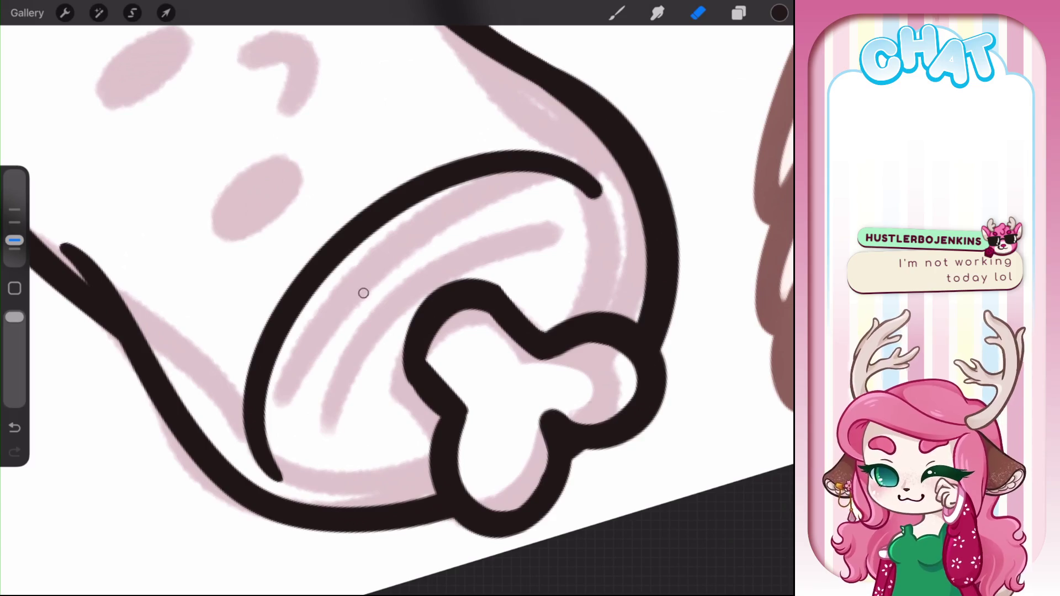
key(b)
Add an inner ring line in the cut end and thicken the knob's lower outline
mouse_move(309, 428)
mouse_down()
mouse_move(399, 265)
mouse_move(553, 224)
mouse_up()
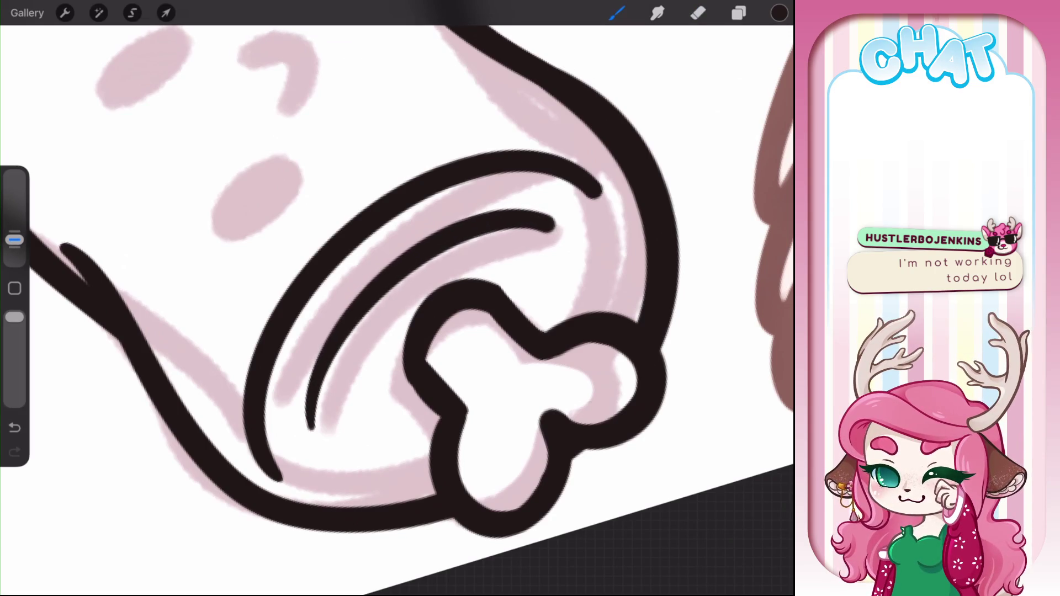
scroll(397, 299, down, 5)
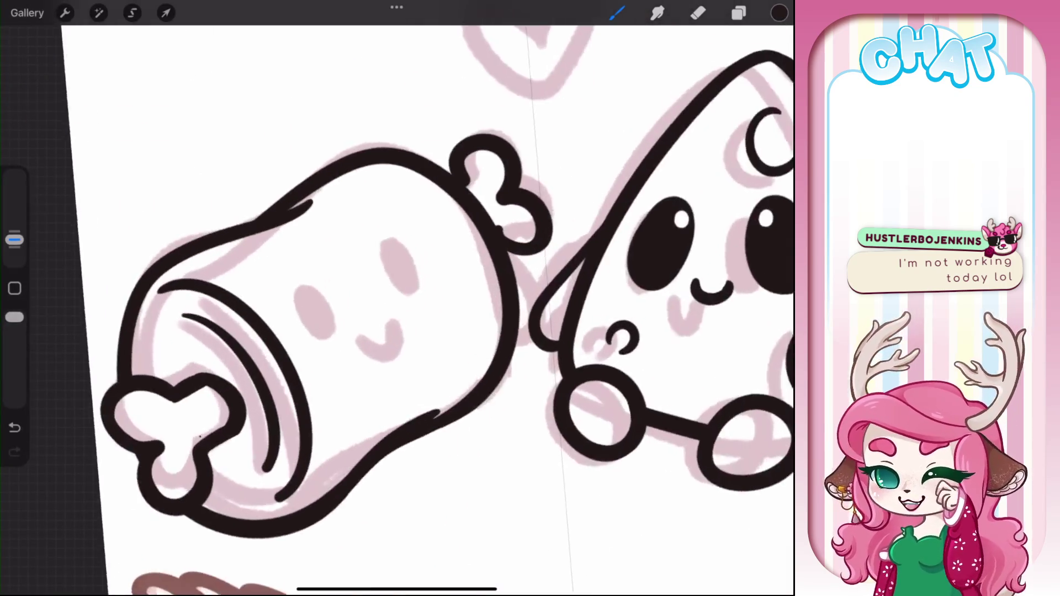
scroll(398, 298, up, 5)
drag(447, 295, 494, 301)
scroll(398, 298, down, 5)
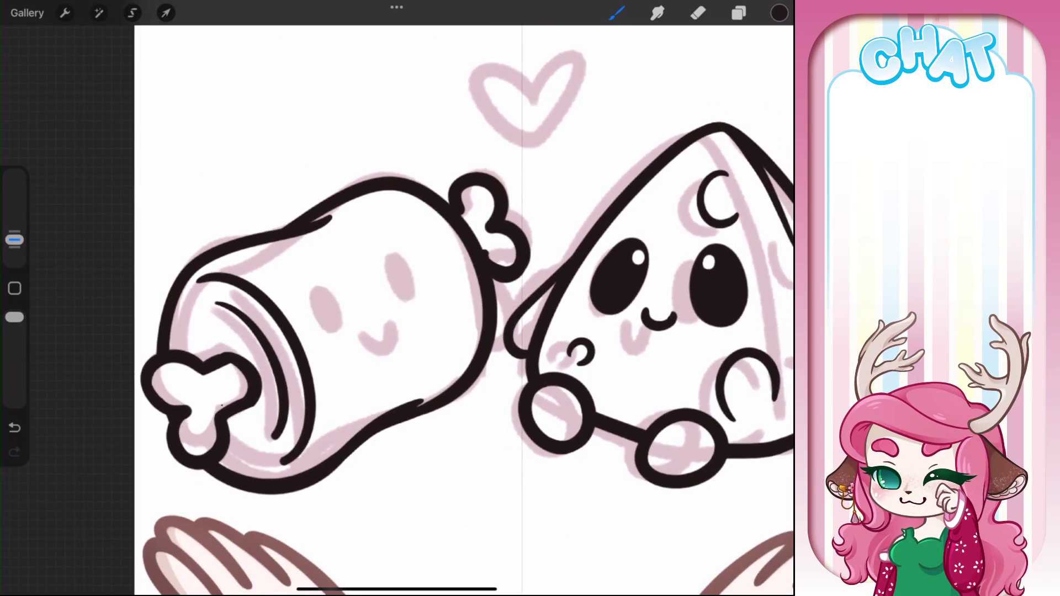
scroll(397, 298, up, 4)
Link the bone to the cheese with a short line and curve, plus a U-shaped cut-end line
drag(429, 280, 459, 317)
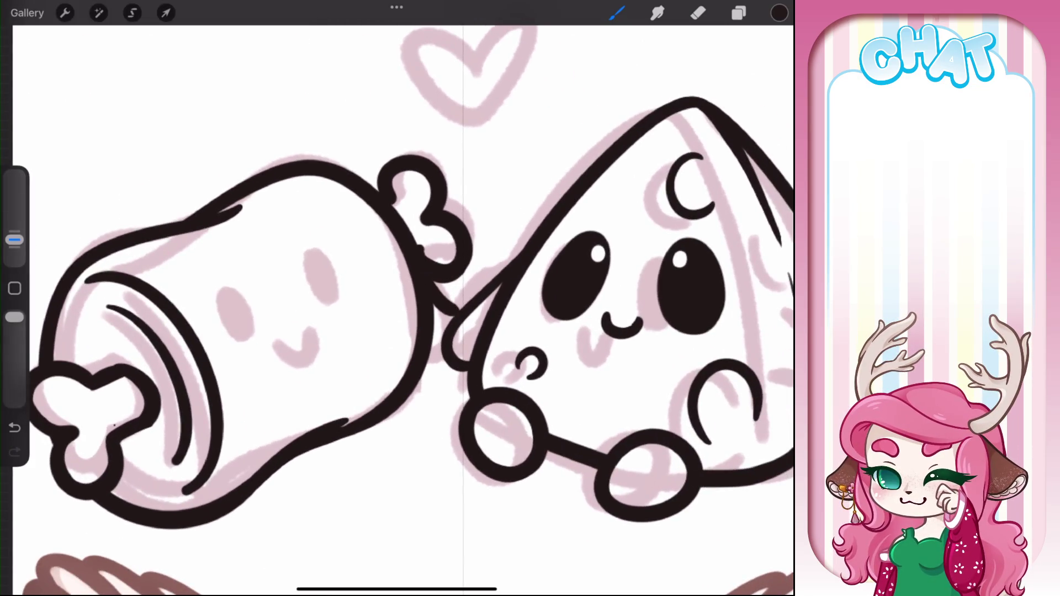
key(ctrl+z)
drag(429, 283, 459, 326)
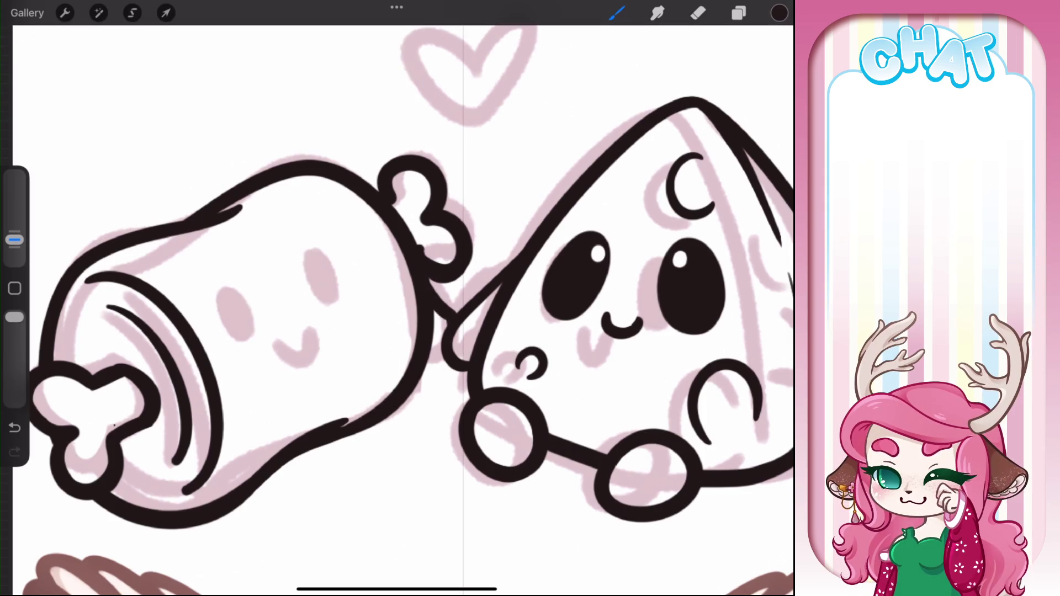
mouse_move(425, 360)
mouse_down()
mouse_move(452, 372)
mouse_move(459, 364)
mouse_up()
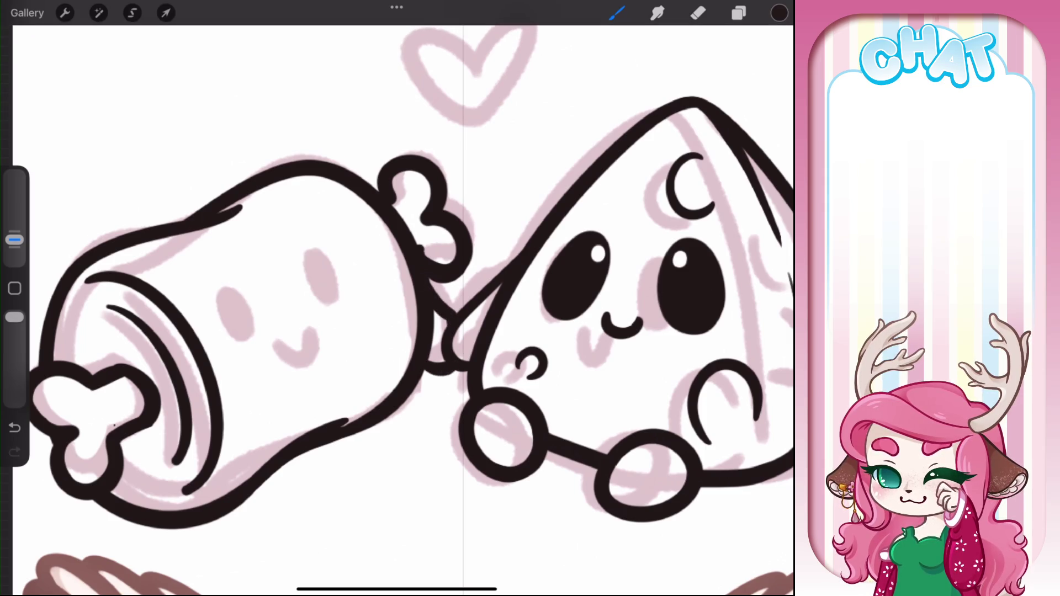
drag(295, 342, 402, 262)
mouse_move(290, 380)
mouse_down()
mouse_move(294, 411)
mouse_move(344, 387)
mouse_move(327, 364)
mouse_move(330, 401)
mouse_move(316, 332)
mouse_up()
click(699, 13)
Draw two round paws on the meat's lower outline, discarding trial lines inside it
key(ctrl+z)
key(ctrl+z)
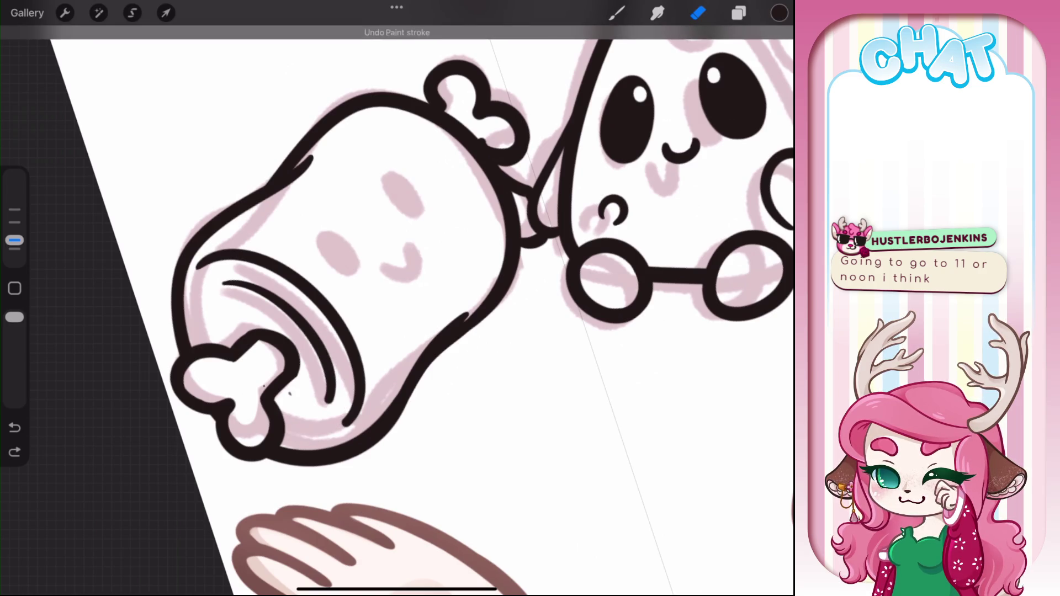
click(617, 13)
drag(360, 324, 358, 420)
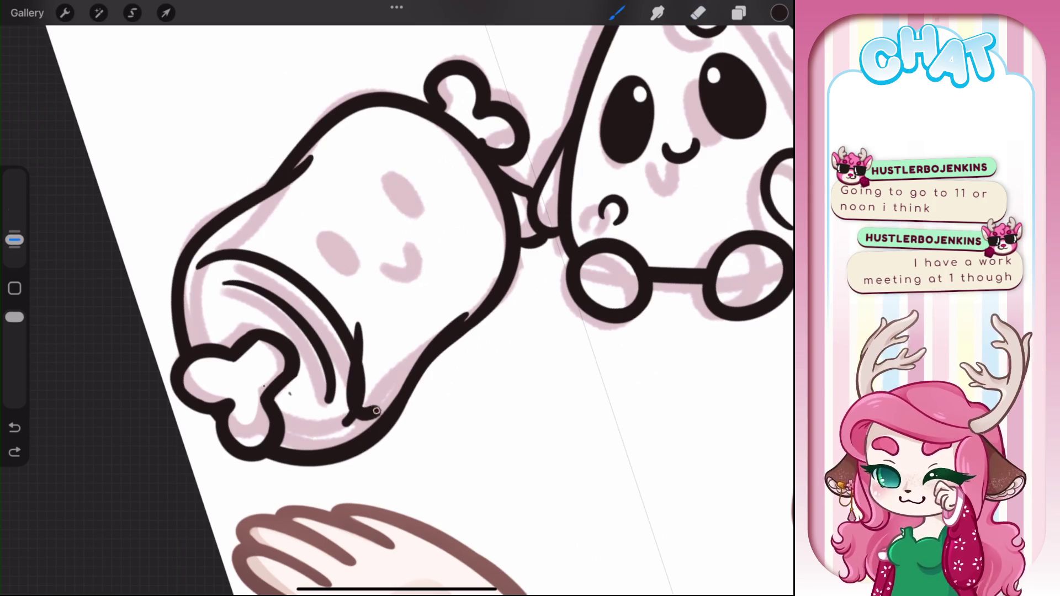
drag(396, 331, 366, 417)
key(ctrl+z)
key(ctrl+z)
mouse_move(362, 326)
mouse_down()
mouse_move(419, 319)
mouse_move(371, 367)
mouse_move(401, 422)
mouse_move(436, 375)
mouse_move(403, 420)
mouse_up()
key(ctrl+z)
key(ctrl+z)
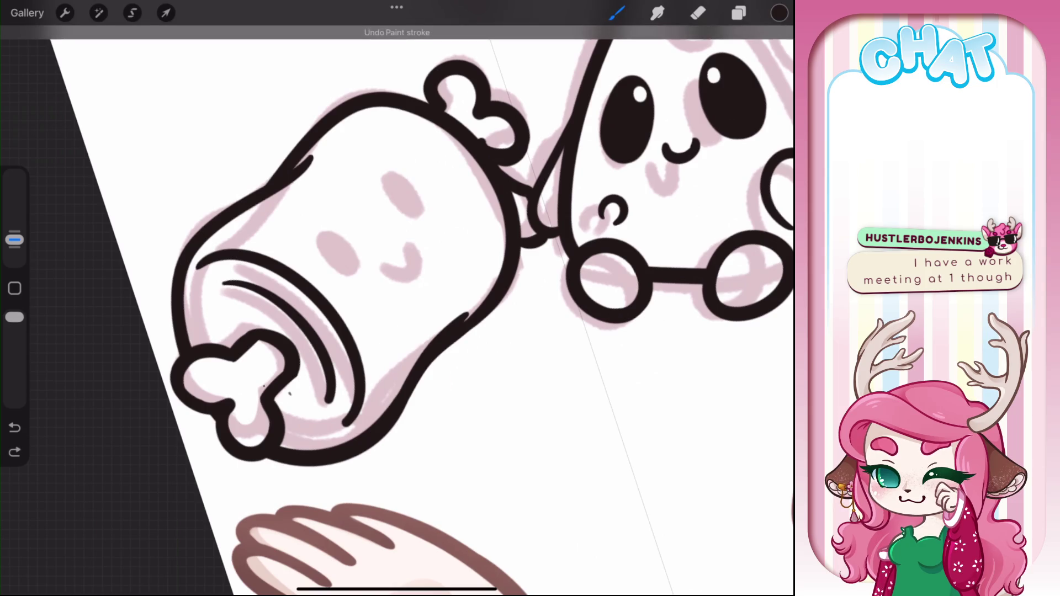
mouse_move(397, 356)
mouse_down()
mouse_move(447, 405)
mouse_move(404, 426)
mouse_up()
mouse_move(489, 328)
mouse_down()
mouse_move(479, 290)
mouse_move(530, 259)
mouse_move(499, 331)
mouse_up()
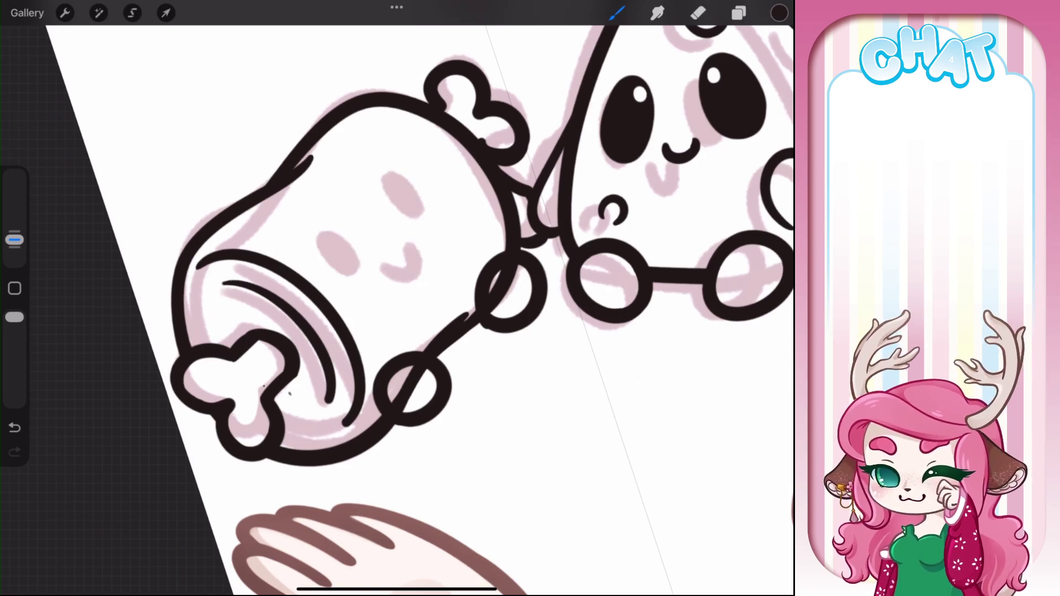
Erase the ink line crossing both circles so their centres are clean and open
key(e)
scroll(551, 280, up, 5)
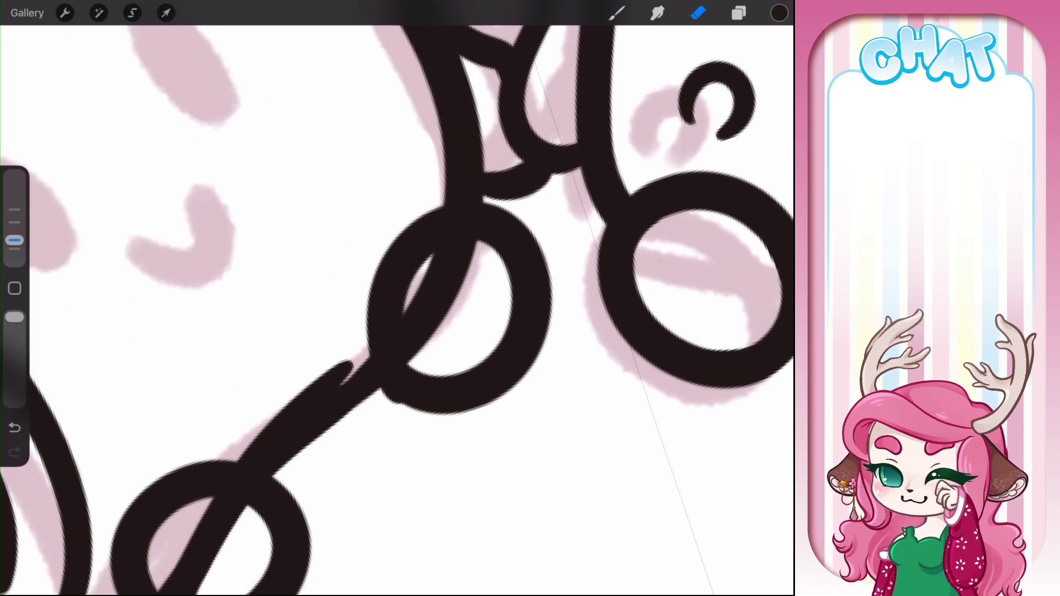
mouse_move(411, 353)
mouse_down()
mouse_move(421, 301)
mouse_move(414, 361)
mouse_move(466, 251)
mouse_move(466, 265)
mouse_move(437, 285)
mouse_move(450, 331)
mouse_move(442, 364)
mouse_move(450, 320)
mouse_move(588, 216)
mouse_up()
mouse_move(420, 525)
mouse_down()
mouse_move(372, 367)
mouse_move(370, 408)
mouse_up()
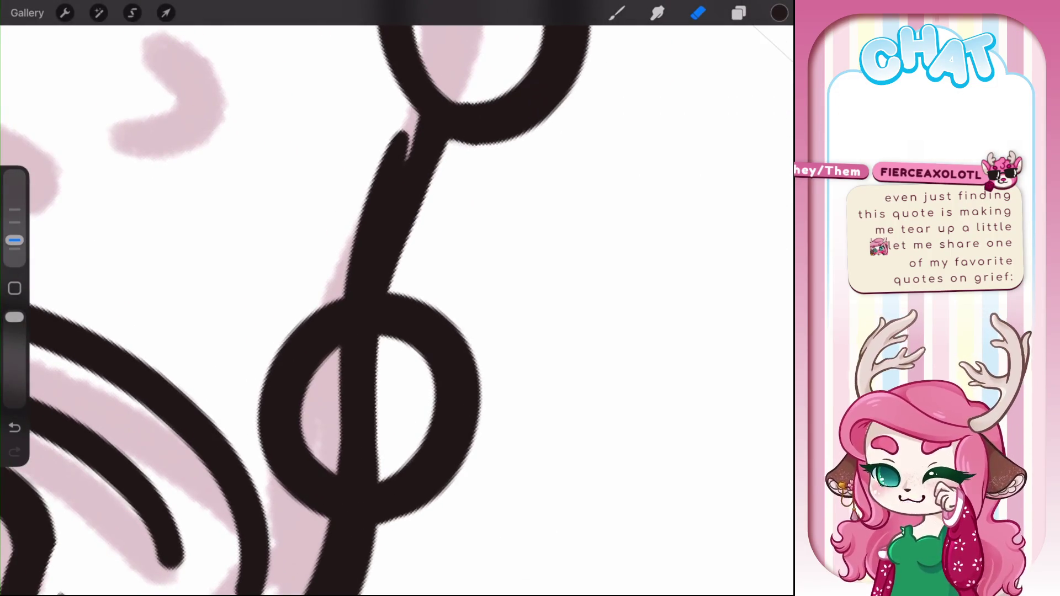
mouse_move(360, 418)
mouse_down()
mouse_move(378, 433)
mouse_move(393, 366)
mouse_move(329, 406)
mouse_up()
drag(353, 353, 373, 342)
mouse_move(358, 444)
mouse_down()
mouse_move(354, 475)
mouse_move(387, 478)
mouse_up()
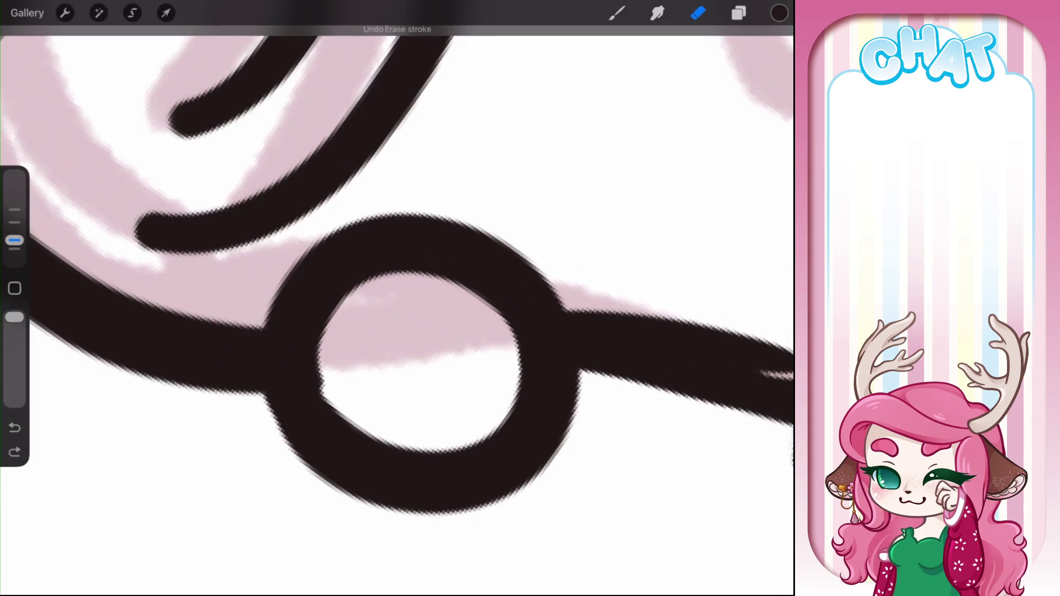
mouse_move(360, 291)
mouse_down()
mouse_move(317, 353)
mouse_move(323, 403)
mouse_up()
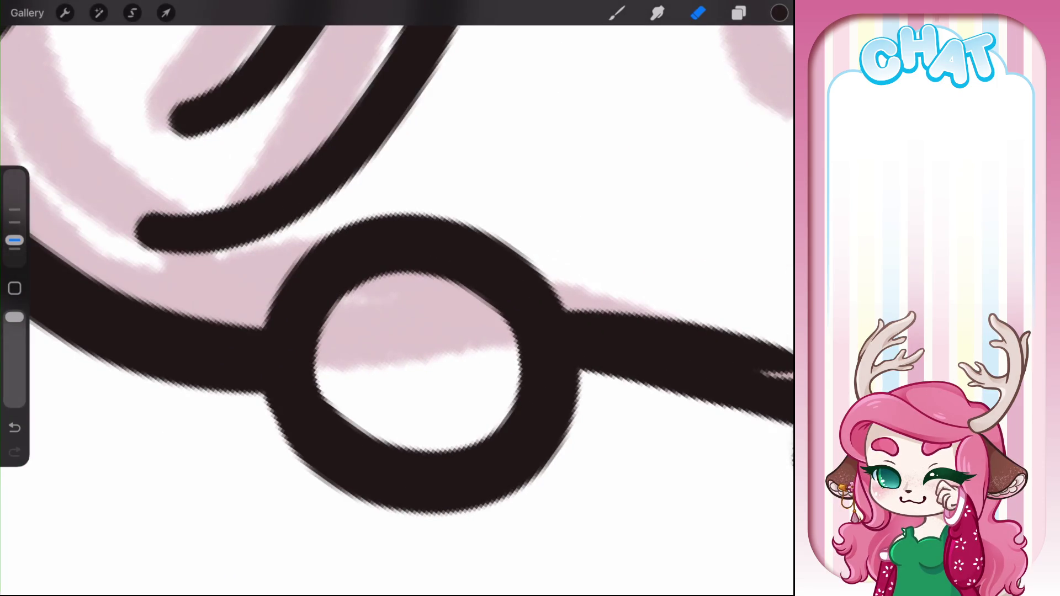
scroll(397, 298, down, 5)
scroll(397, 299, up, 3)
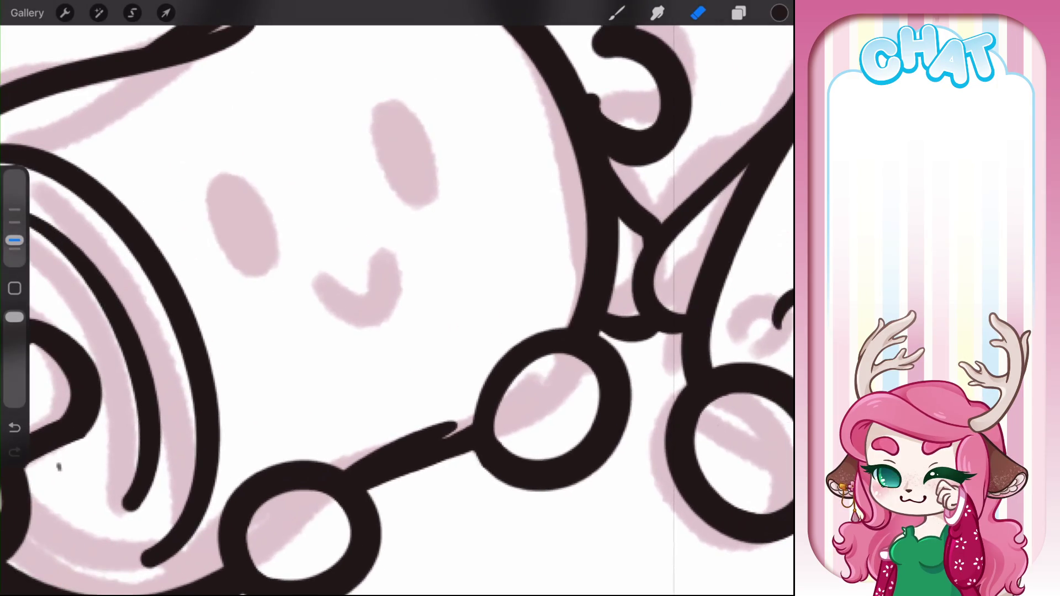
Ink and tidy the lines beside the round paws, undoing a stray stroke
key(b)
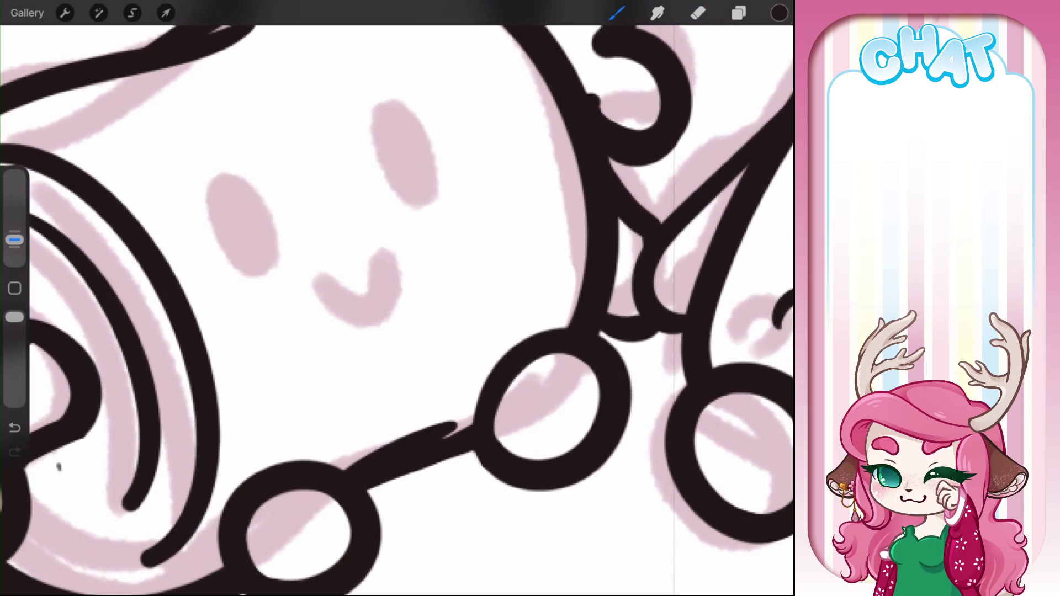
drag(218, 338, 157, 497)
drag(274, 407, 204, 486)
key(e)
drag(198, 437, 225, 371)
key(ctrl+z)
mouse_move(204, 408)
mouse_down()
mouse_move(235, 418)
mouse_move(210, 470)
mouse_move(221, 348)
mouse_up()
key(b)
mouse_move(164, 463)
mouse_down()
mouse_move(218, 342)
mouse_move(159, 457)
mouse_move(188, 492)
mouse_up()
scroll(398, 309, down, 5)
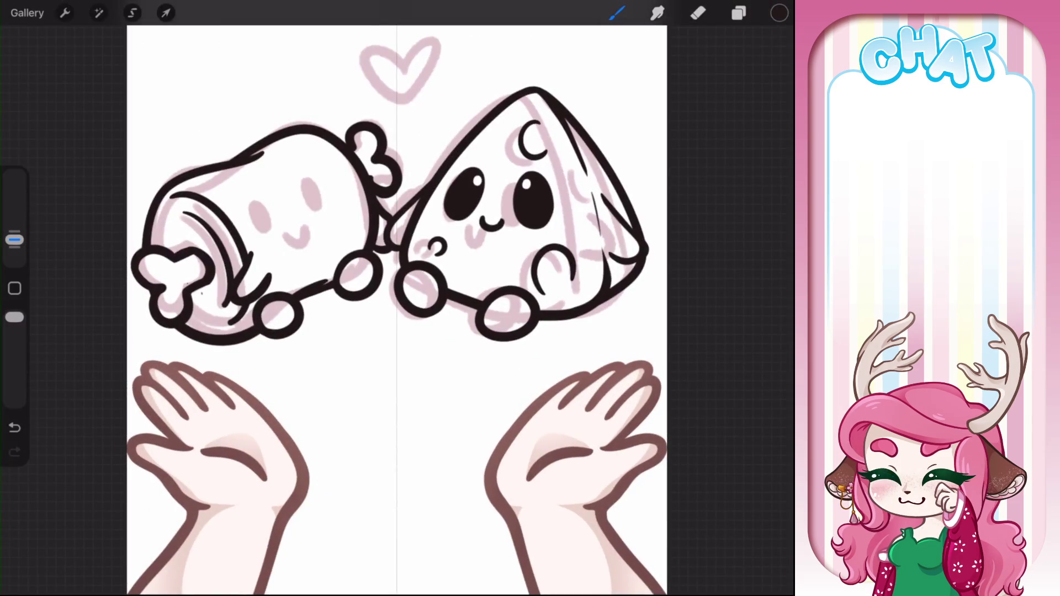
key(ctrl+z)
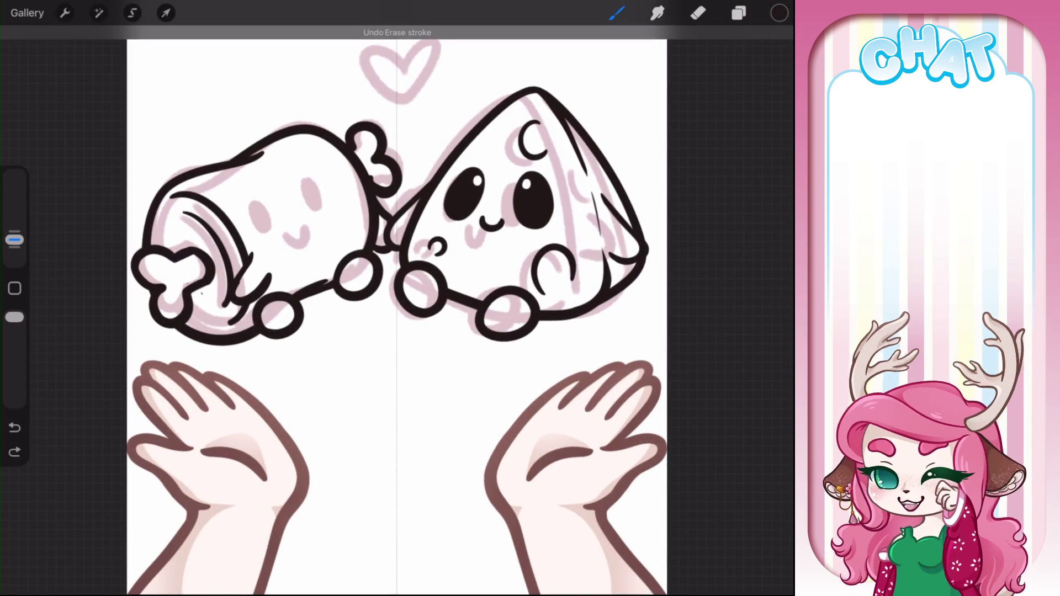
scroll(387, 248, up, 5)
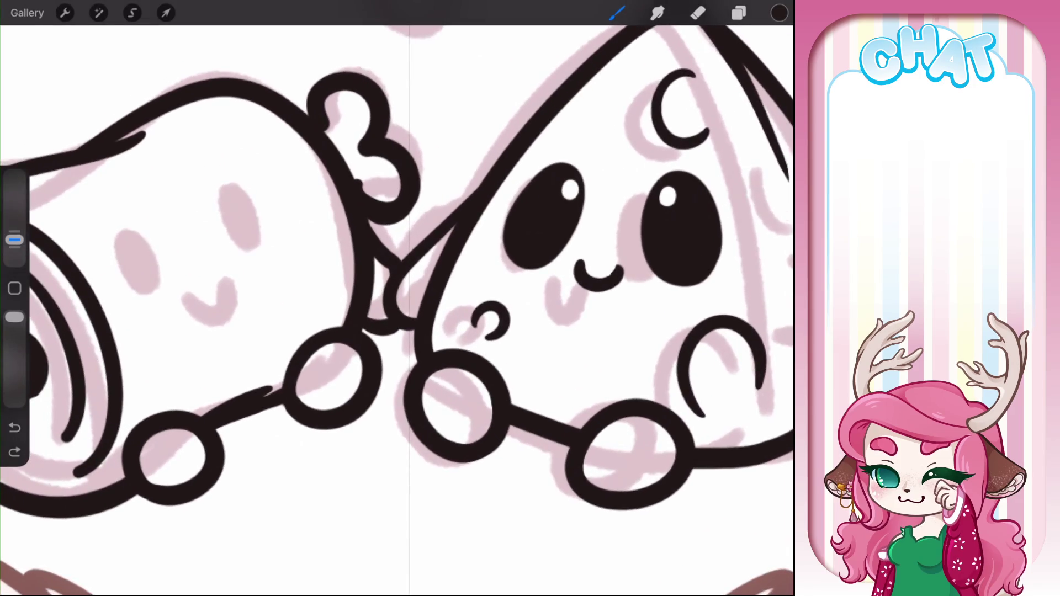
Draw the meat character's mouth
click(617, 13)
click(617, 13)
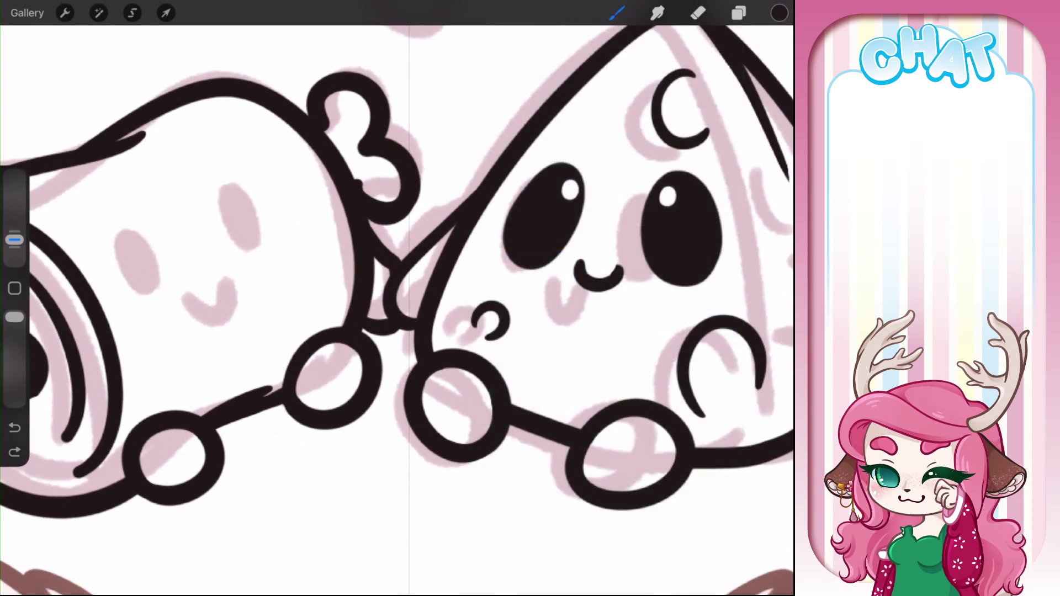
scroll(398, 298, up, 2)
mouse_move(175, 393)
mouse_down()
mouse_move(301, 389)
mouse_move(232, 450)
mouse_up()
Draw two oval eyes and a small smile on the meat character, redoing the first eye
scroll(398, 298, up, 1)
mouse_move(305, 223)
mouse_down()
mouse_move(288, 270)
mouse_move(367, 253)
mouse_move(303, 277)
mouse_move(348, 296)
mouse_move(336, 293)
mouse_move(343, 253)
mouse_move(350, 274)
mouse_up()
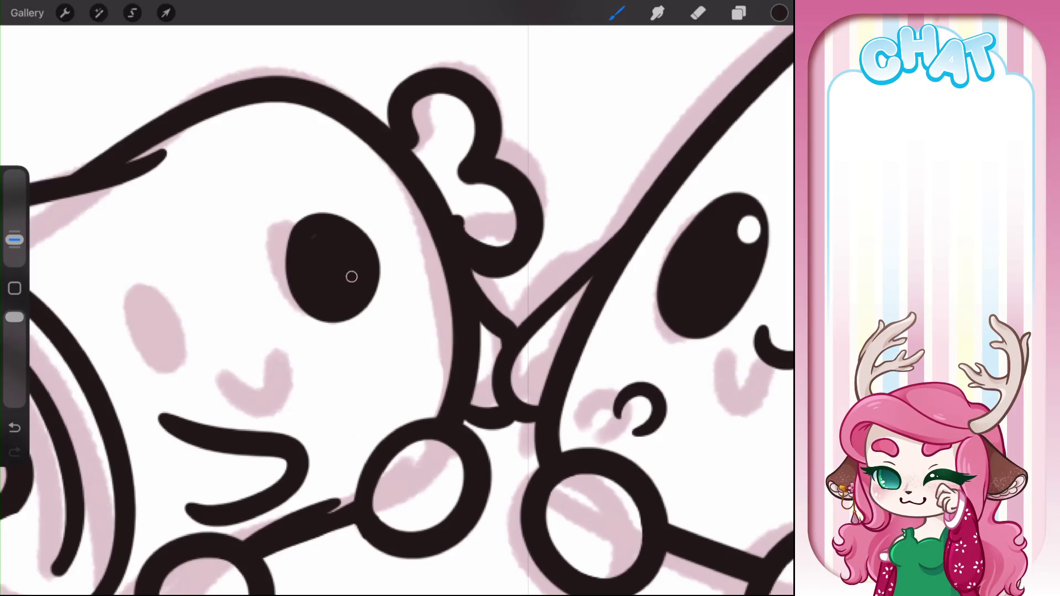
scroll(397, 298, down, 3)
key(ctrl+z)
key(ctrl+z)
scroll(397, 298, up, 3)
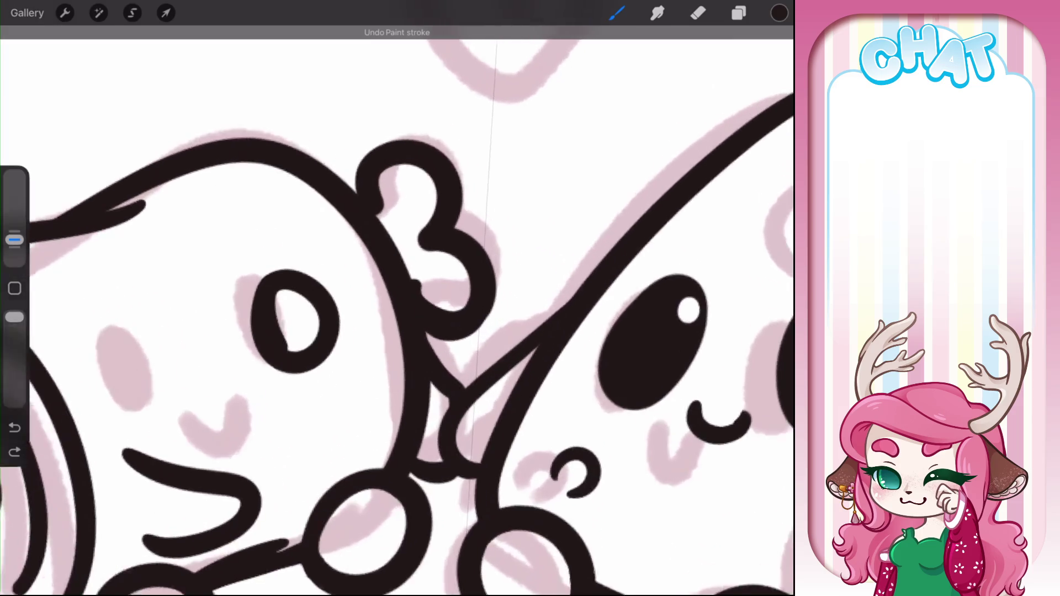
key(ctrl+z)
key(ctrl+z)
mouse_move(271, 278)
mouse_down()
mouse_move(296, 362)
mouse_move(276, 281)
mouse_move(296, 338)
mouse_move(312, 339)
mouse_up()
mouse_move(161, 425)
mouse_down()
mouse_move(141, 387)
mouse_move(212, 408)
mouse_move(161, 338)
mouse_move(184, 373)
mouse_move(171, 387)
mouse_up()
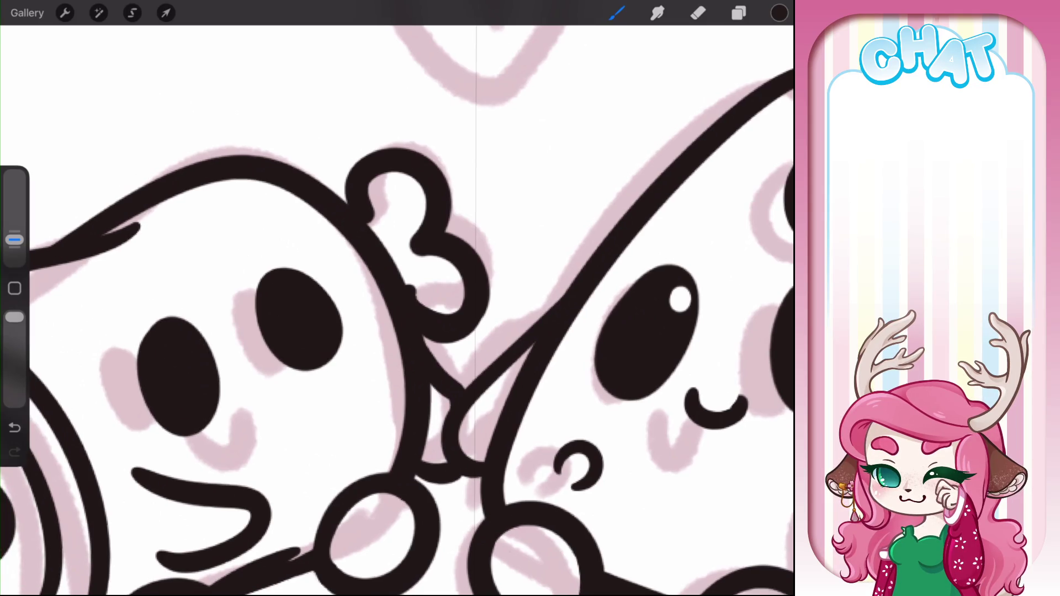
mouse_move(231, 397)
mouse_down()
mouse_move(279, 408)
mouse_move(273, 376)
mouse_up()
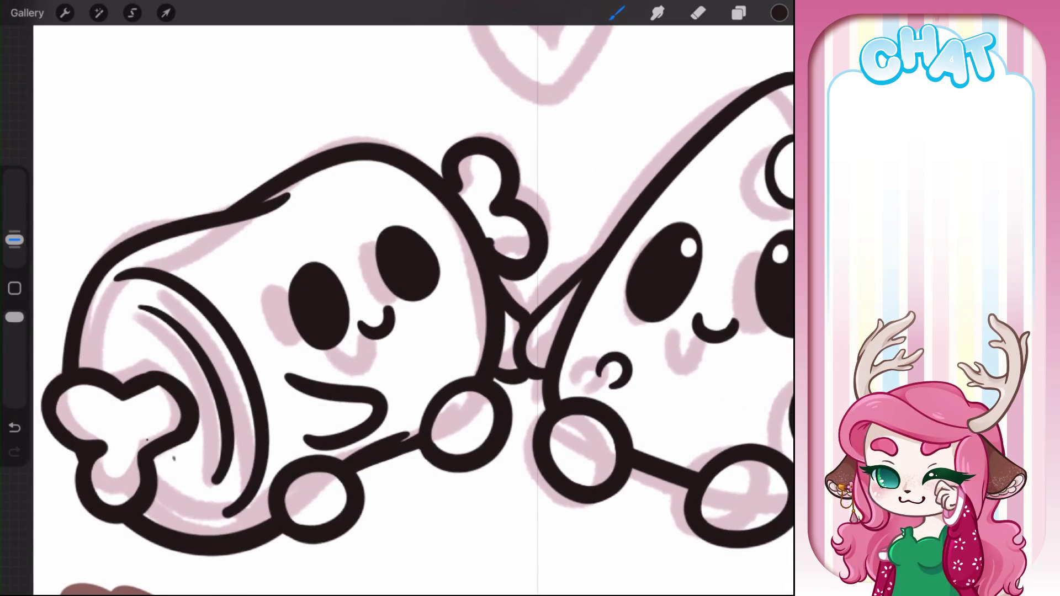
Freehand-select the left eye and nudge it slightly left
click(132, 13)
mouse_move(352, 295)
mouse_down()
mouse_move(353, 348)
mouse_move(302, 234)
mouse_move(351, 295)
mouse_move(311, 308)
mouse_up()
click(166, 13)
click(616, 13)
Erase small white highlights into both eyes
click(698, 12)
click(313, 282)
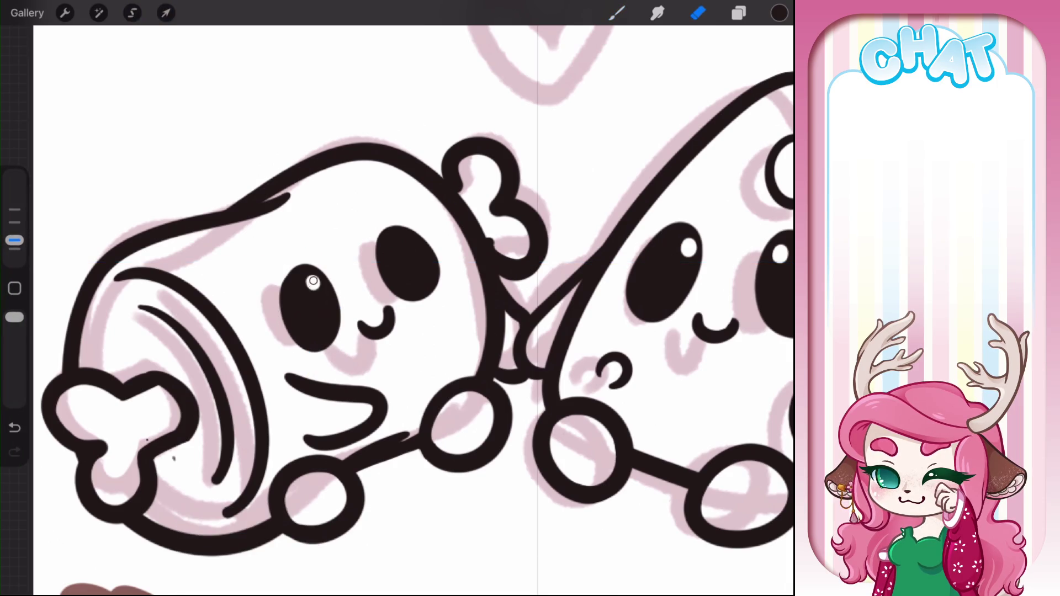
click(388, 252)
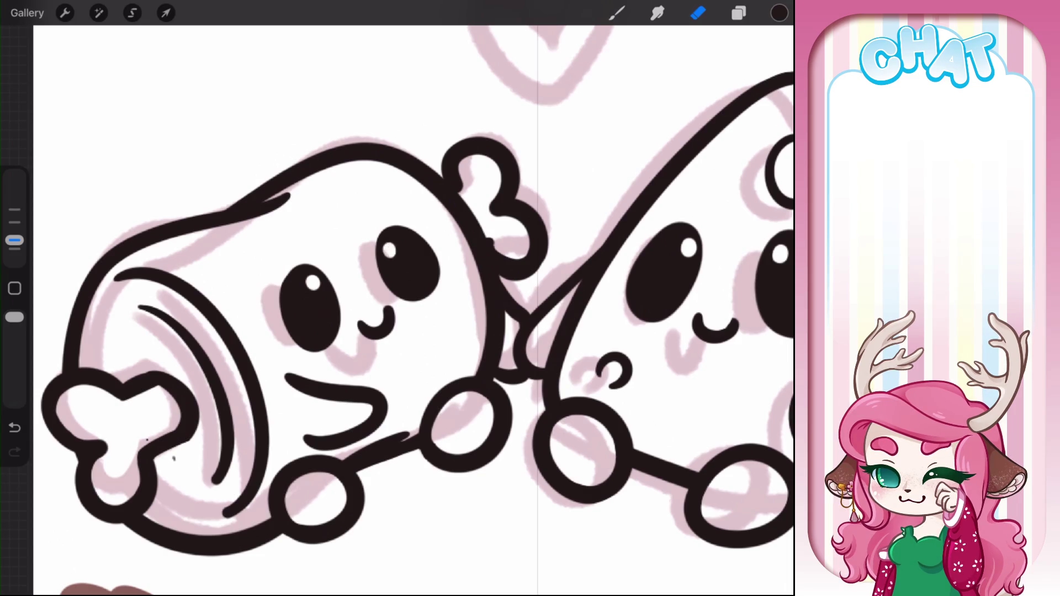
scroll(397, 298, down, 5)
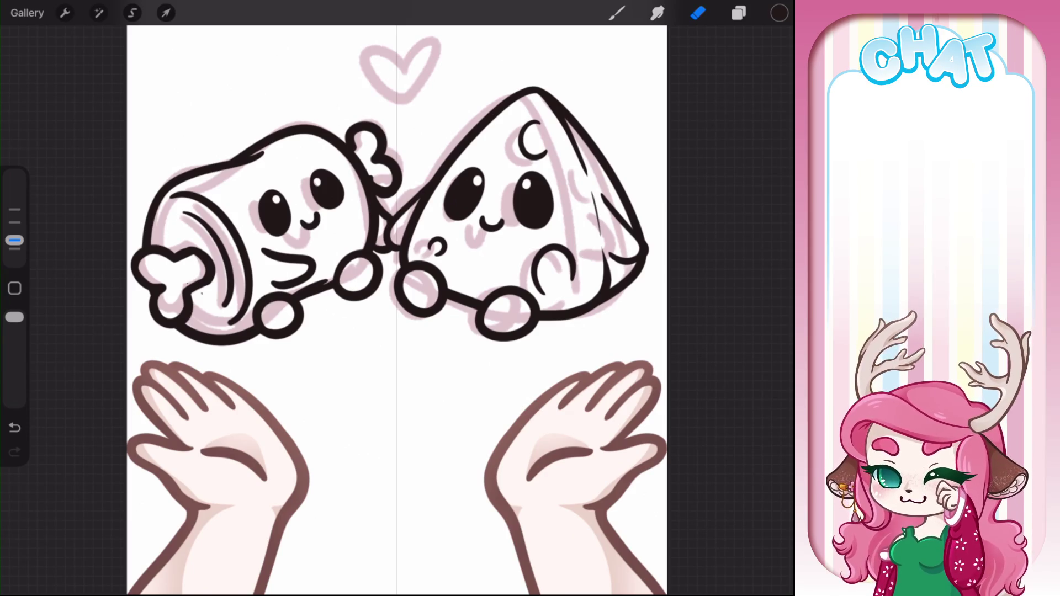
Ink the heart's right half in bold black over its sketch, redrawing it until it fits
scroll(398, 298, up, 5)
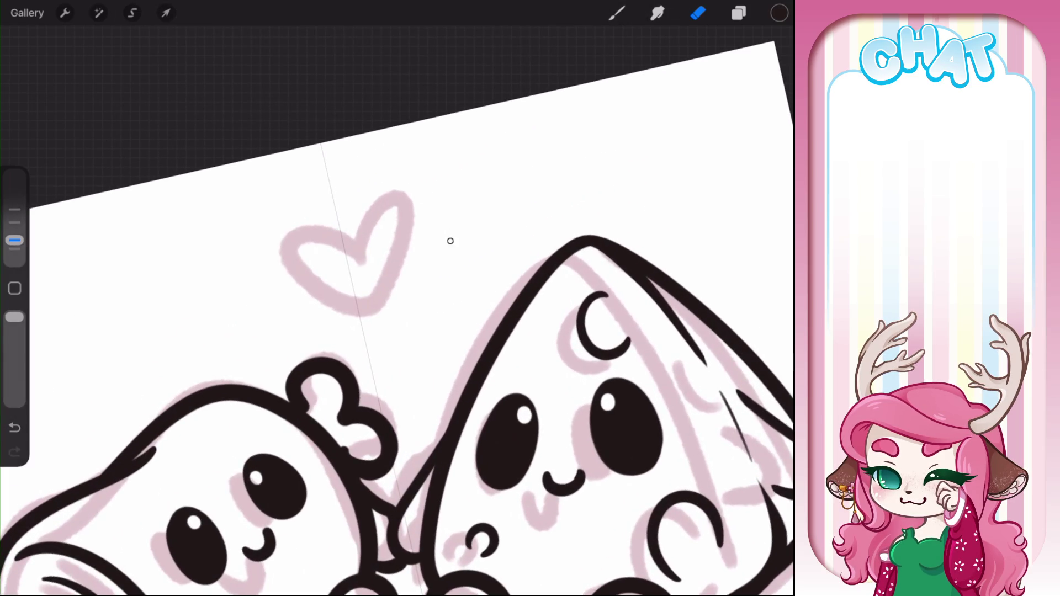
click(617, 13)
mouse_move(387, 246)
mouse_down()
mouse_move(421, 290)
mouse_move(364, 323)
mouse_move(359, 232)
mouse_move(387, 252)
mouse_move(334, 312)
mouse_move(396, 326)
mouse_up()
key(ctrl+z)
mouse_move(386, 248)
mouse_down()
mouse_move(446, 290)
mouse_move(407, 328)
mouse_up()
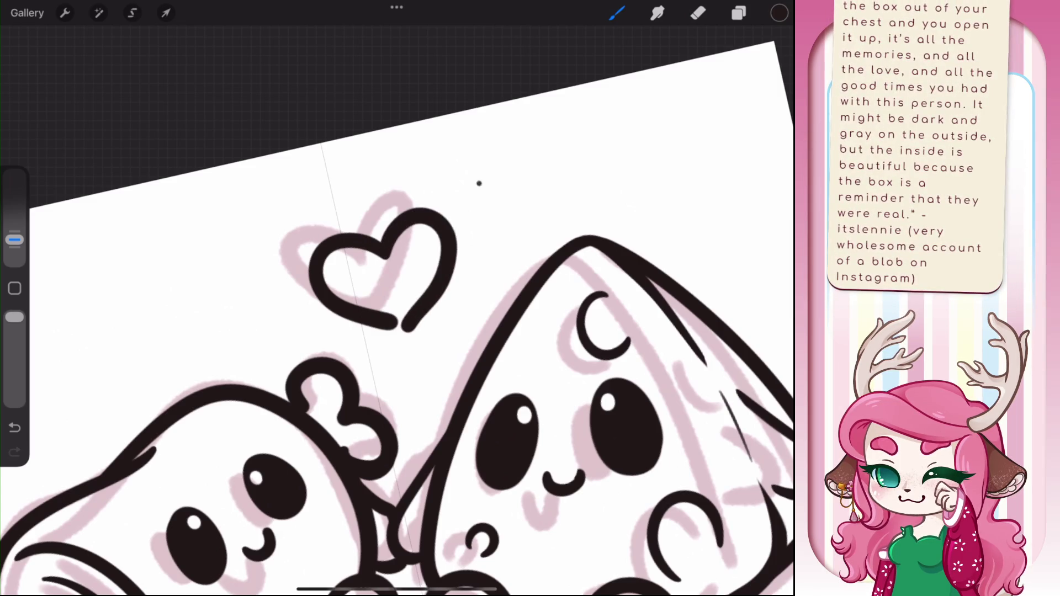
key(ctrl+z)
mouse_move(387, 254)
mouse_down()
mouse_move(413, 209)
mouse_move(400, 329)
mouse_up()
key(ctrl+z)
mouse_move(385, 257)
mouse_down()
mouse_move(414, 214)
mouse_move(421, 308)
mouse_move(399, 327)
mouse_up()
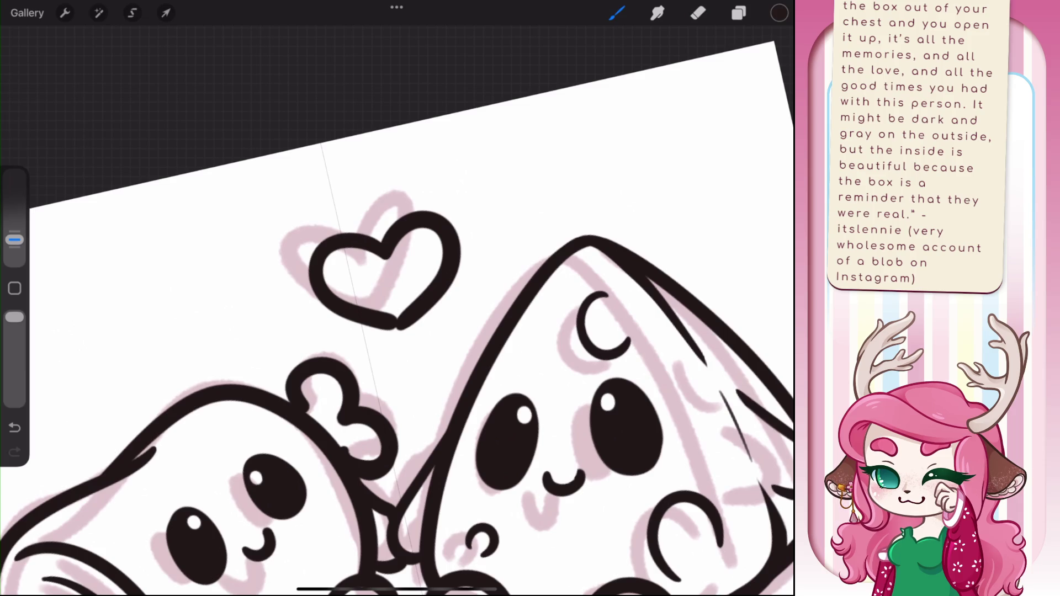
key(ctrl+z)
mouse_move(385, 258)
mouse_down()
mouse_move(409, 312)
mouse_move(402, 326)
mouse_up()
key(ctrl+z)
mouse_move(384, 257)
mouse_down()
mouse_move(414, 219)
mouse_move(400, 329)
mouse_up()
scroll(381, 276, up, 3)
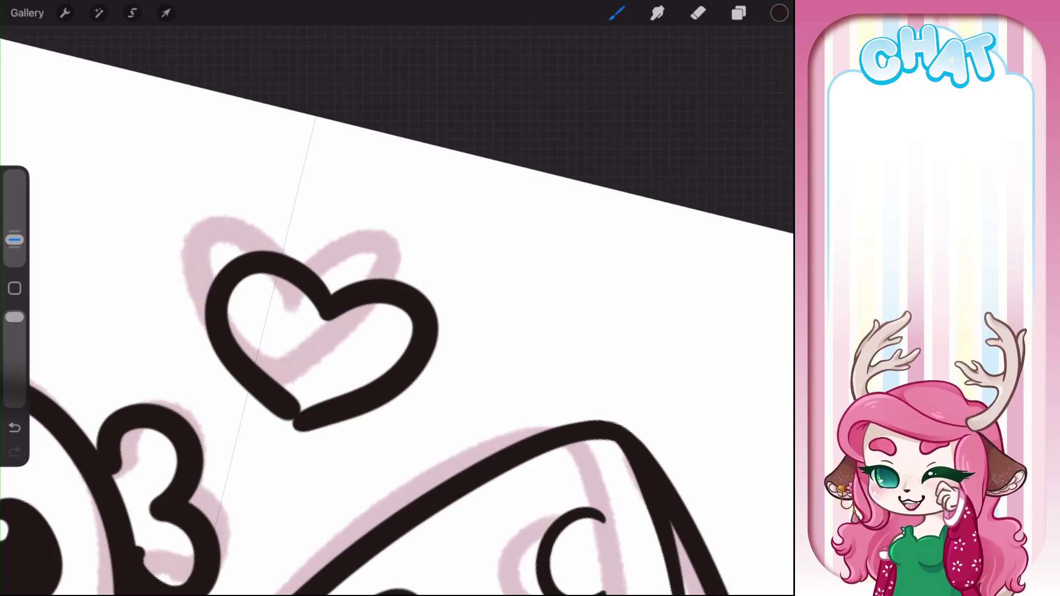
Brush over the notch at the heart's bottom-left corner to smooth the outline
scroll(309, 309, up, 5)
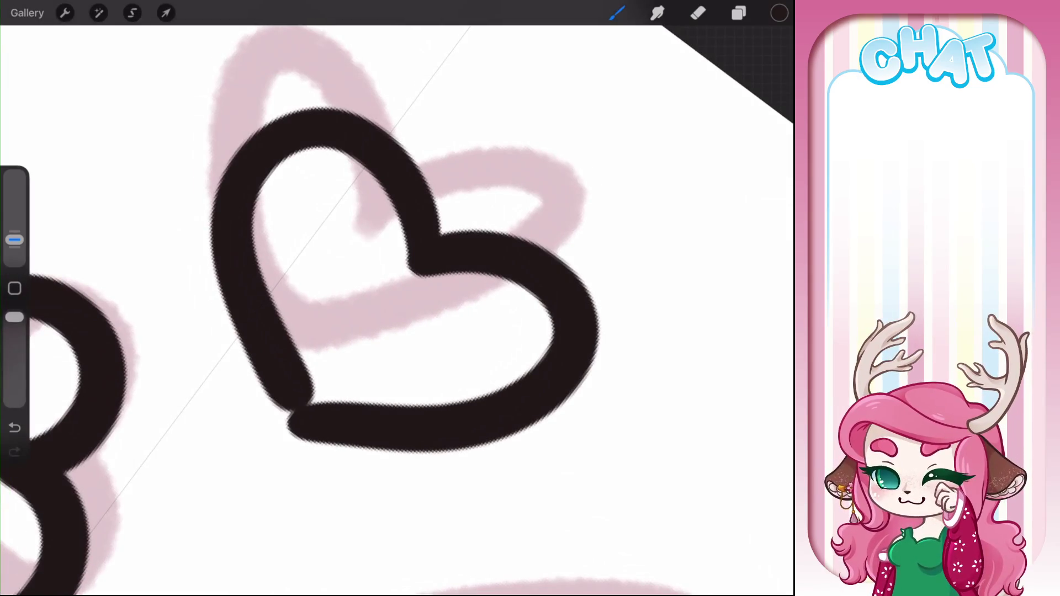
mouse_move(294, 377)
mouse_down()
mouse_move(296, 426)
mouse_move(265, 386)
mouse_up()
scroll(398, 309, down, 5)
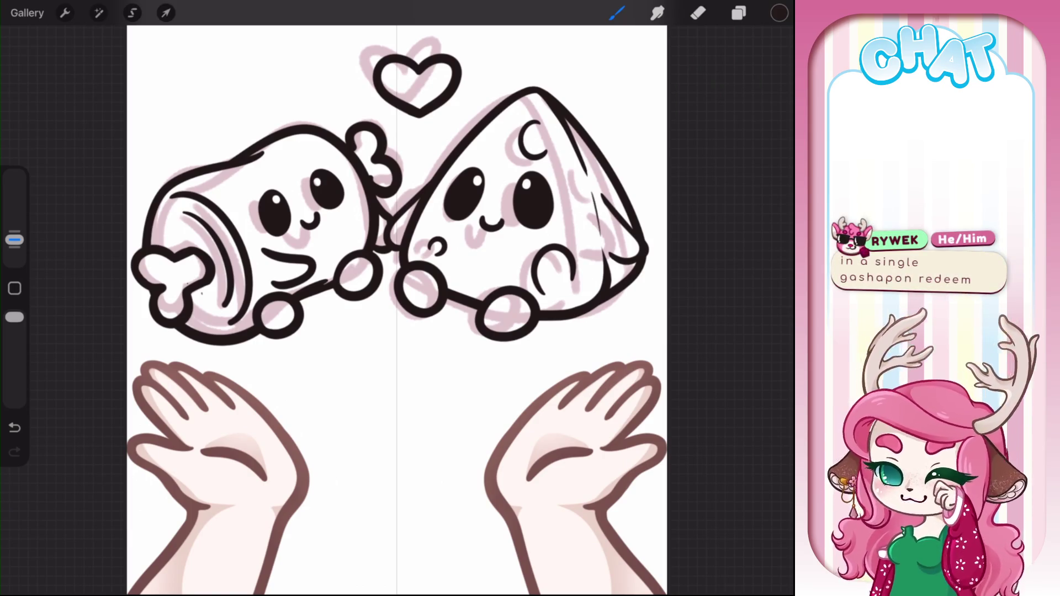
key(e)
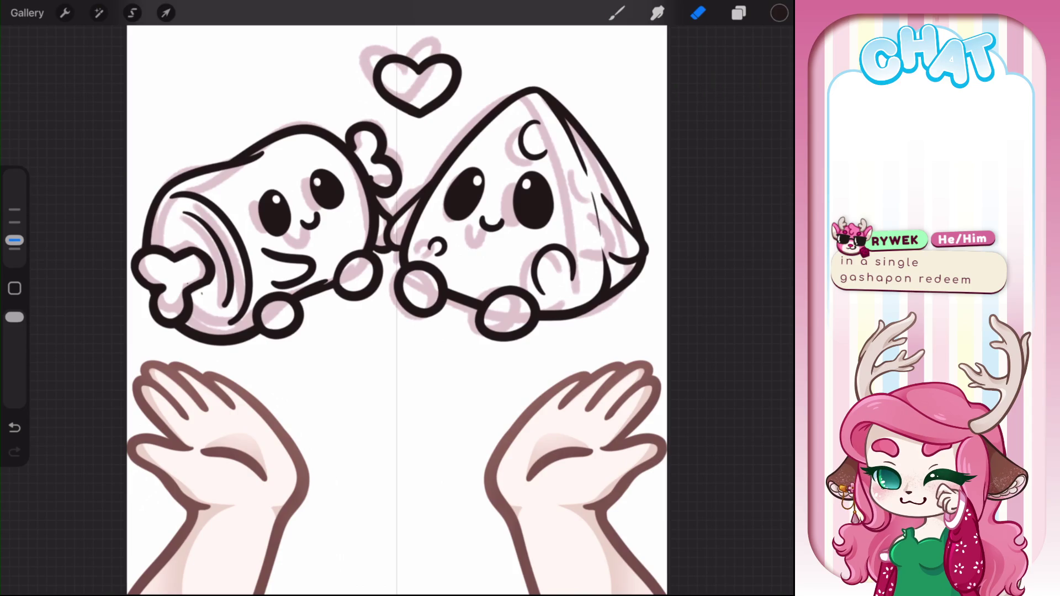
Group Layer 49 with Cheddarduo, then hide and collapse the group
key(b)
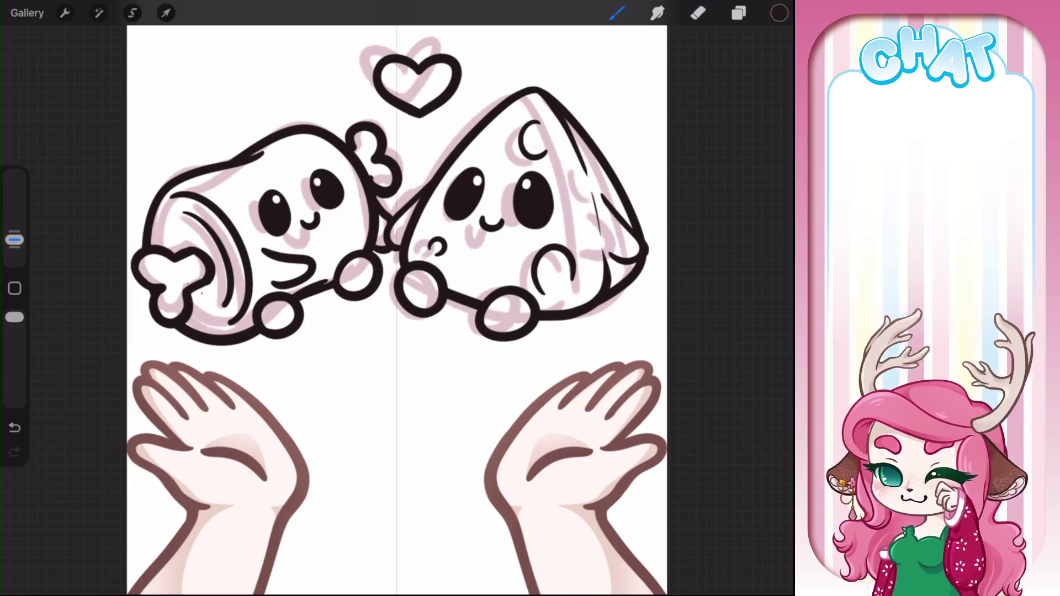
click(739, 12)
drag(641, 365, 706, 365)
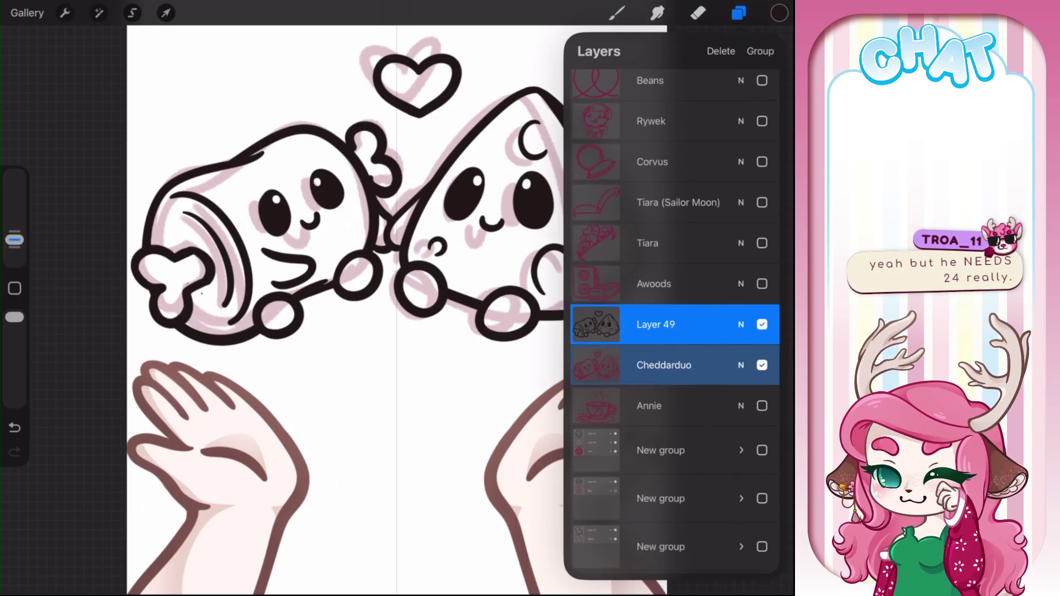
click(760, 51)
click(762, 314)
click(741, 315)
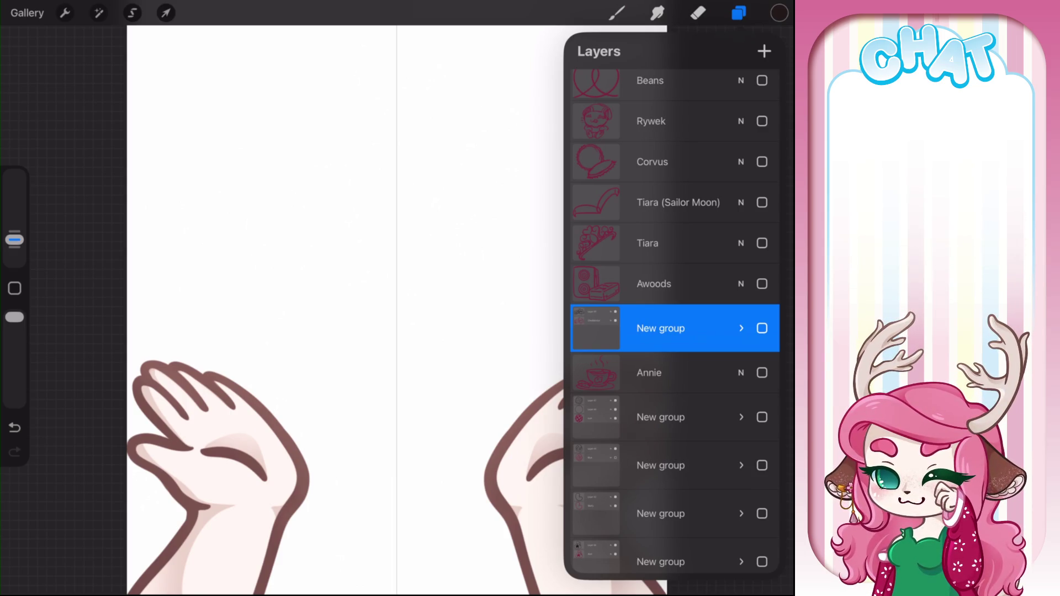
Show the Sdv blob sketch layer and fade it to 36% opacity
click(762, 284)
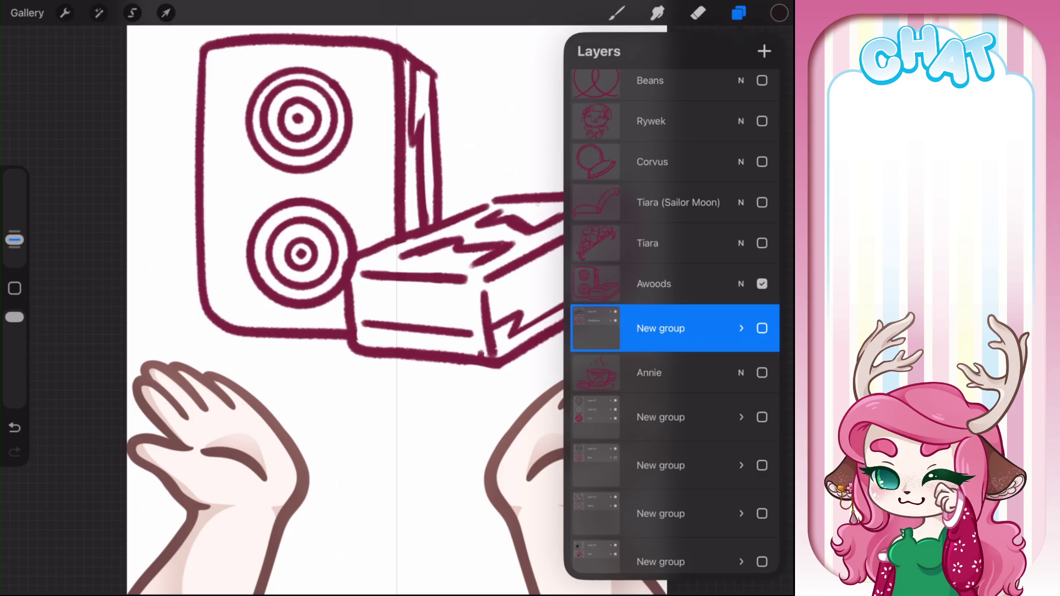
click(762, 284)
scroll(675, 321, up, 6)
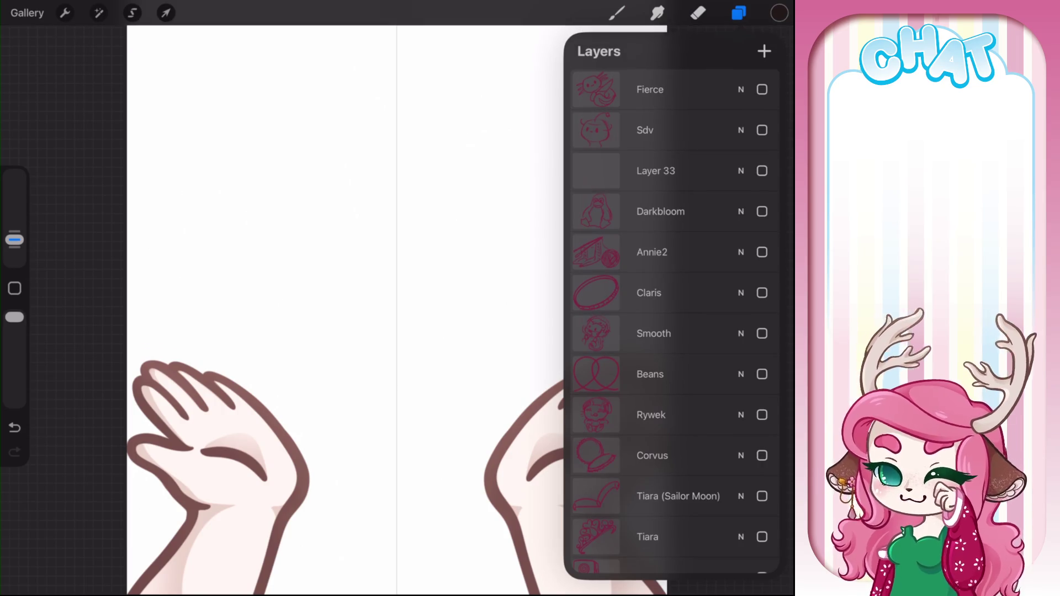
click(762, 130)
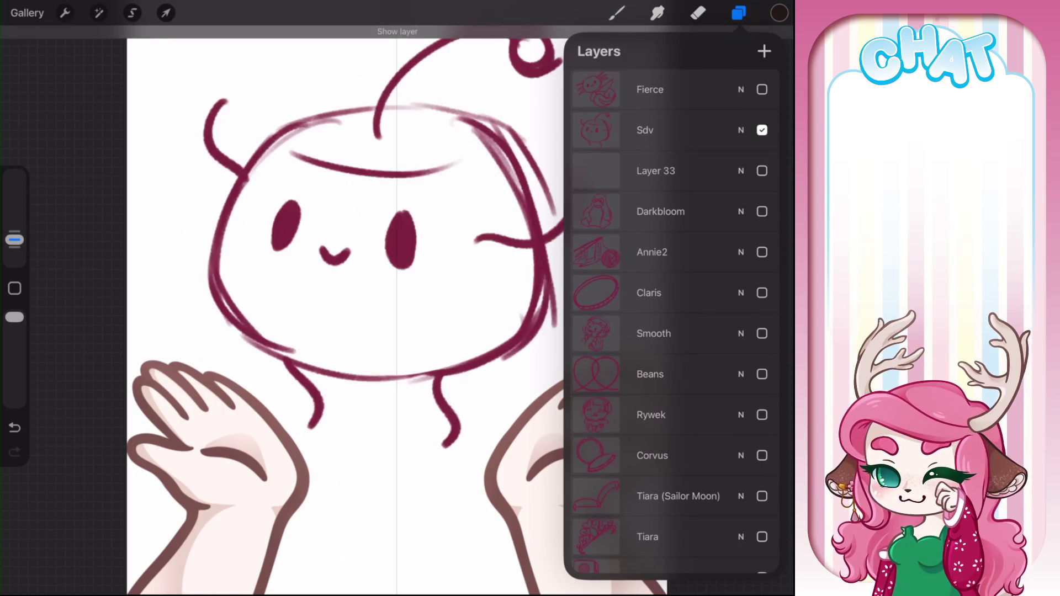
click(740, 129)
drag(769, 180, 647, 179)
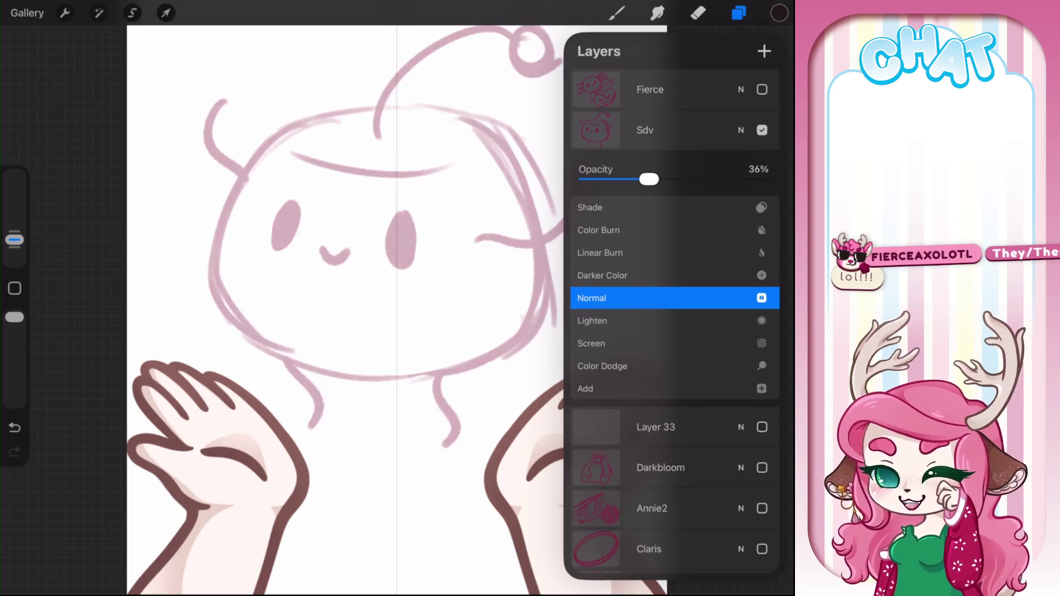
click(741, 130)
Add Layer 51 above Sdv, group them, and draw a test stroke
click(663, 130)
click(764, 51)
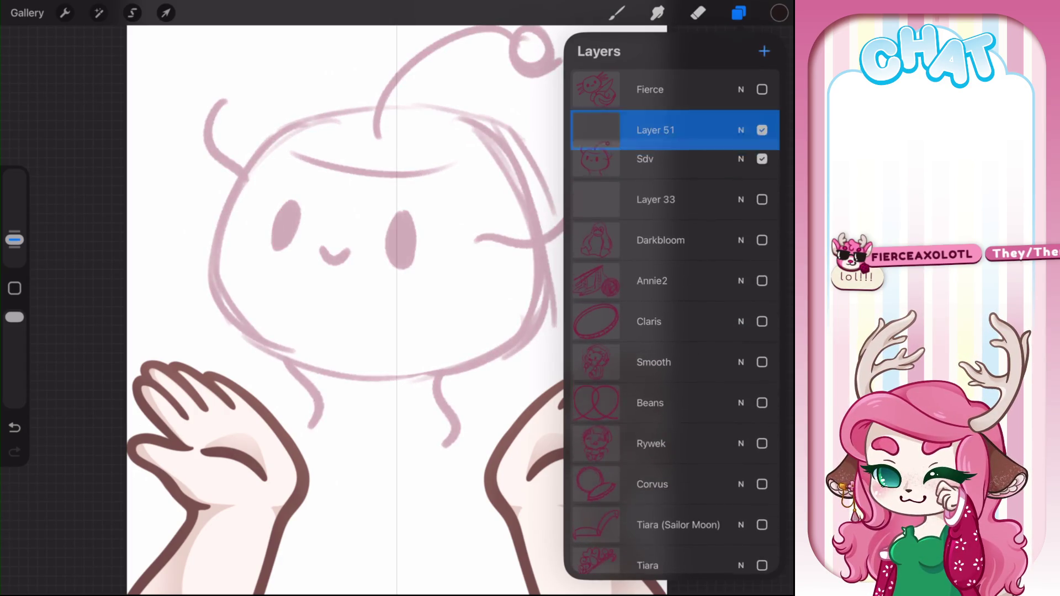
drag(635, 171, 695, 171)
click(760, 50)
click(608, 156)
click(607, 156)
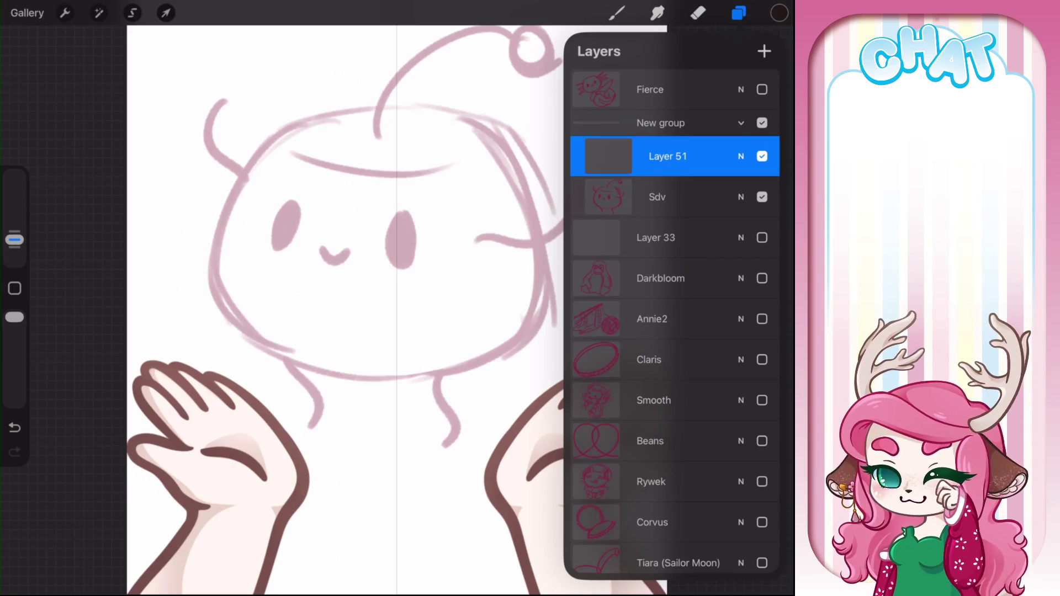
click(617, 13)
mouse_move(311, 243)
mouse_down()
mouse_move(411, 301)
mouse_move(405, 307)
mouse_move(322, 235)
mouse_move(434, 205)
mouse_up()
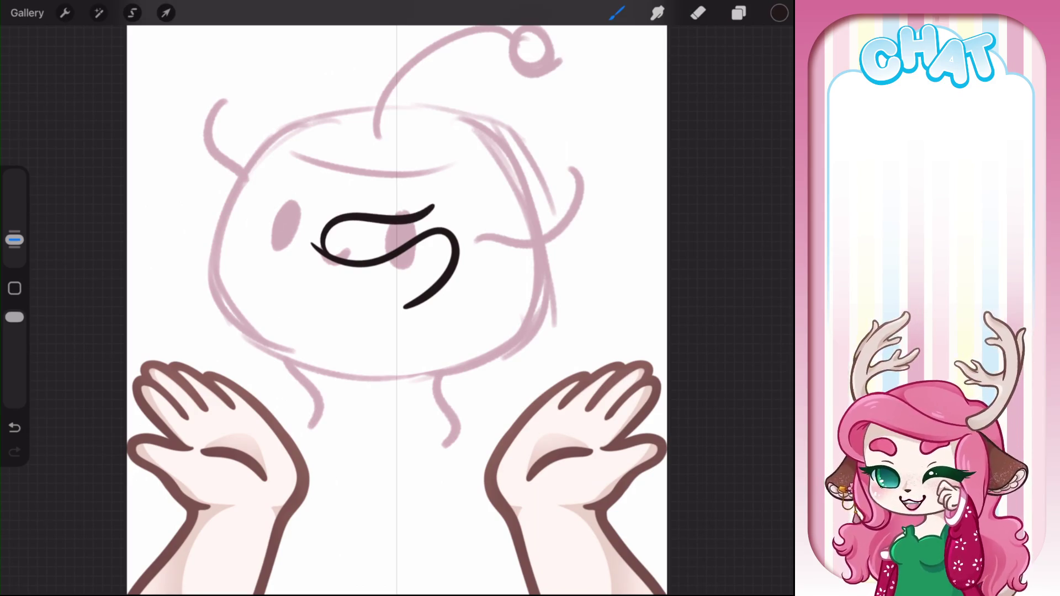
Remove the test strokes and ink the blob's left, bottom and head-top outline
key(ctrl+z)
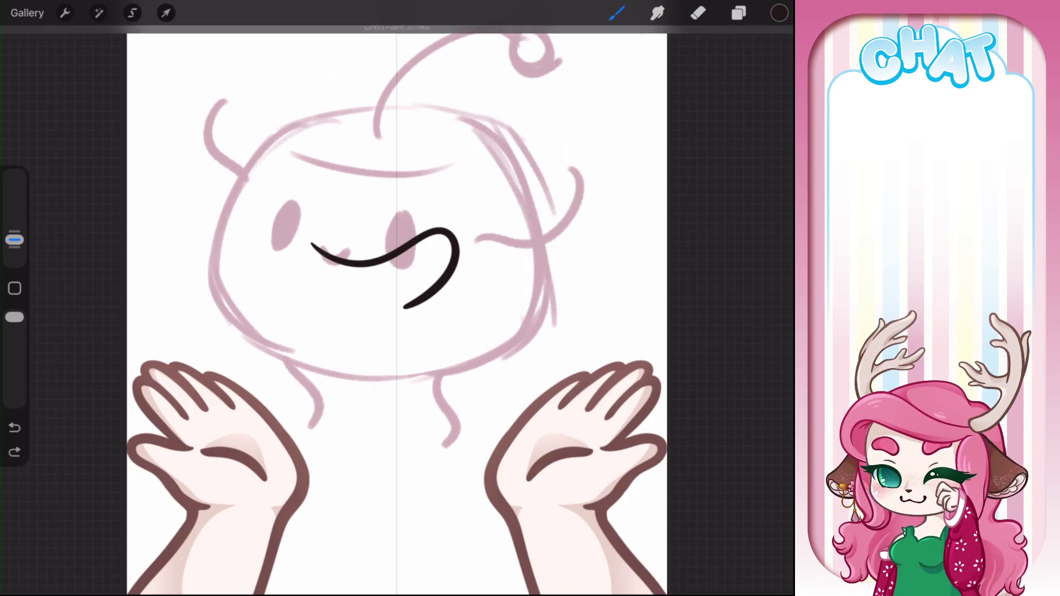
key(ctrl+z)
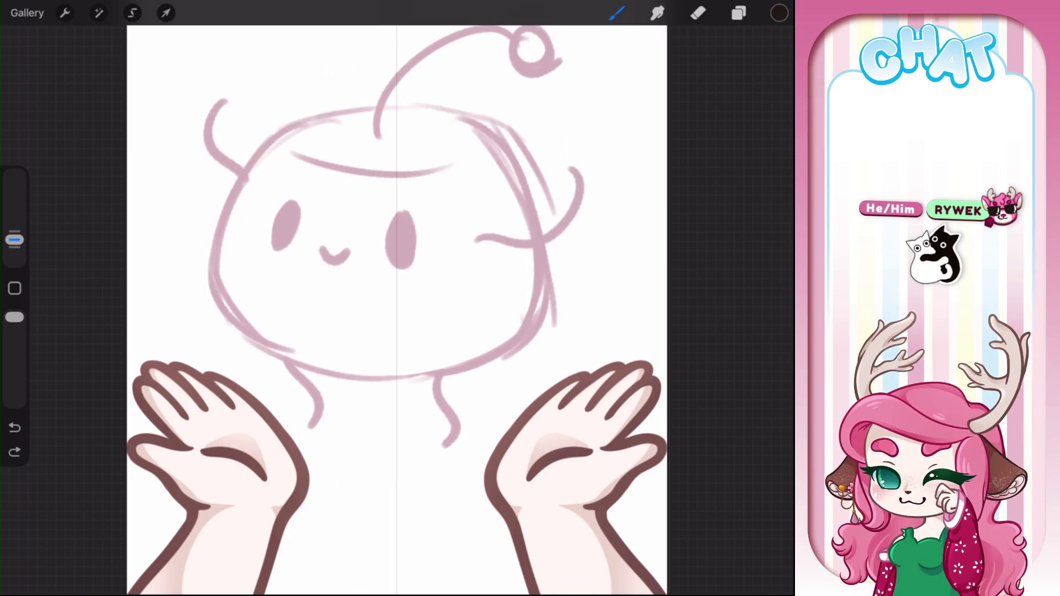
mouse_move(337, 254)
mouse_down()
mouse_move(367, 291)
mouse_move(400, 307)
mouse_up()
mouse_move(326, 220)
mouse_down()
mouse_move(301, 284)
mouse_move(350, 409)
mouse_move(517, 359)
mouse_up()
drag(354, 306, 313, 422)
mouse_move(238, 337)
mouse_down()
mouse_move(337, 199)
mouse_move(519, 163)
mouse_move(646, 293)
mouse_up()
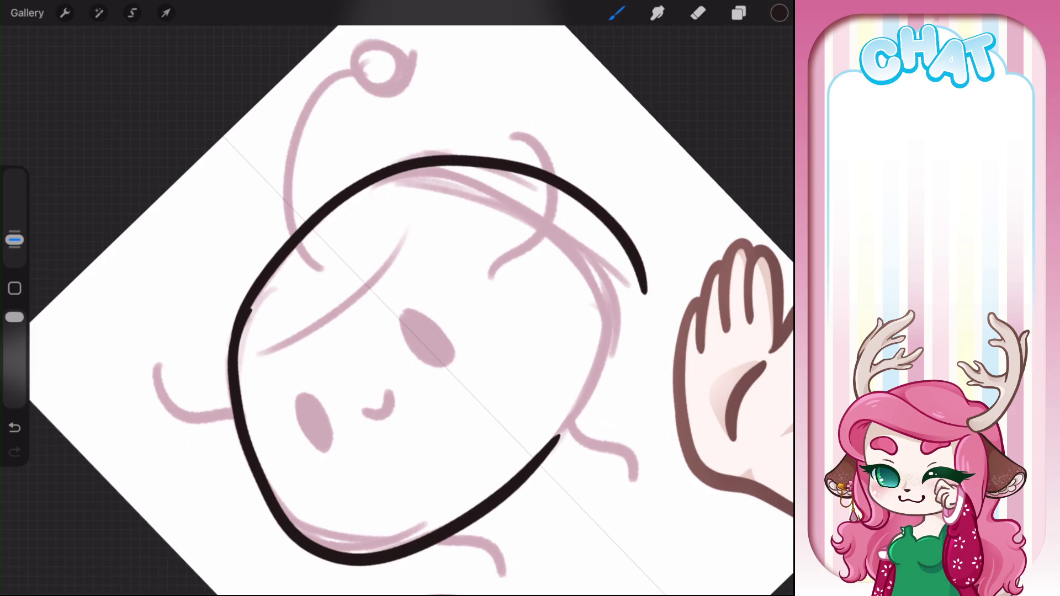
key(ctrl+z)
drag(386, 303, 354, 331)
mouse_move(201, 382)
mouse_down()
mouse_move(236, 235)
mouse_move(347, 149)
mouse_move(493, 165)
mouse_move(563, 293)
mouse_move(547, 358)
mouse_up()
drag(387, 303, 409, 342)
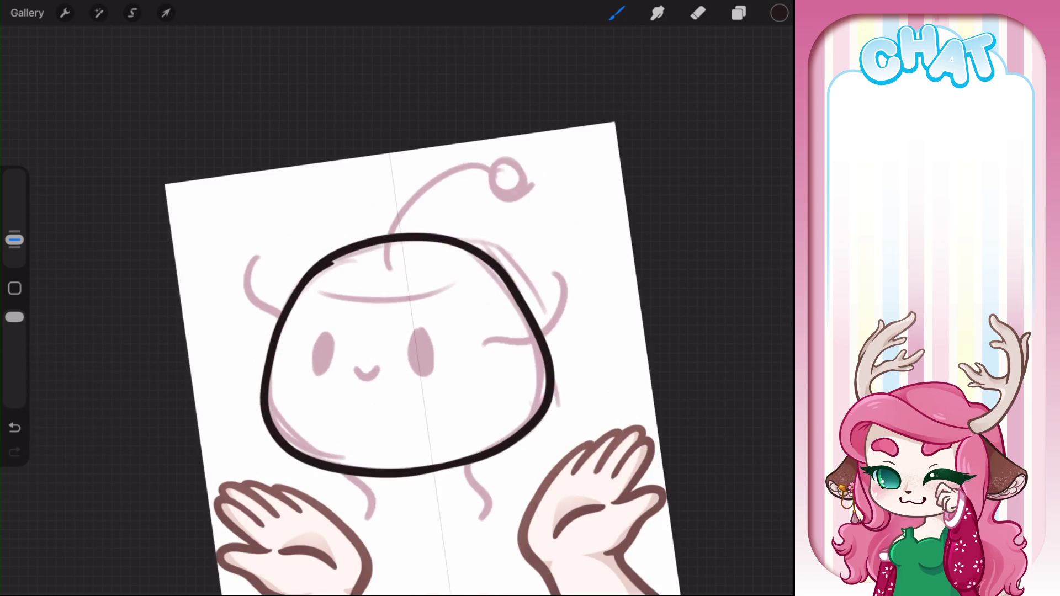
scroll(387, 304, up, 3)
Thicken the head outline's right side, then erase to thin and trim its right edge
drag(494, 201, 511, 439)
key(e)
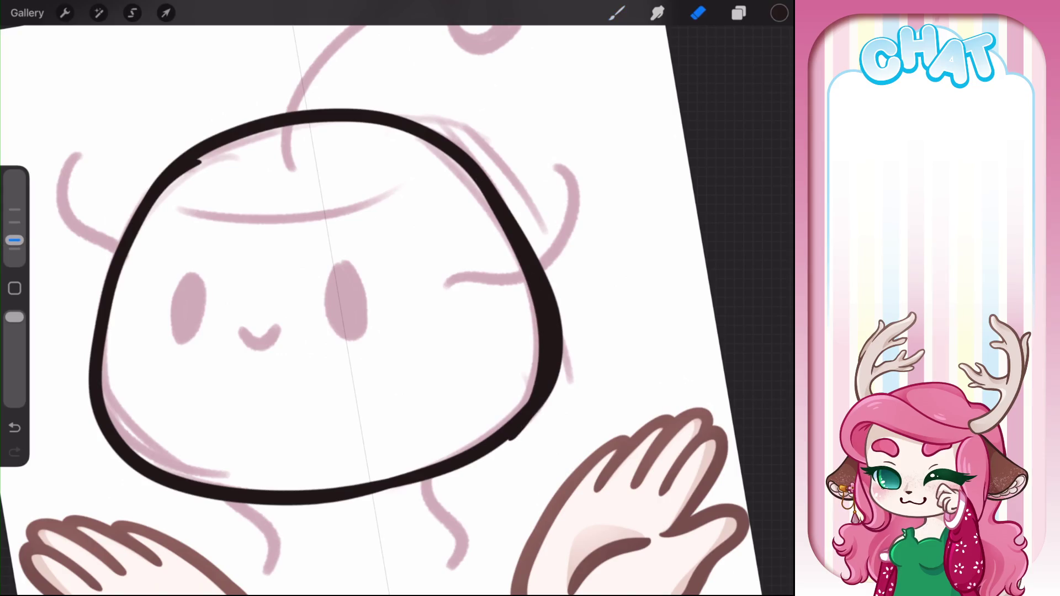
mouse_move(511, 212)
mouse_down()
mouse_move(562, 353)
mouse_move(559, 381)
mouse_up()
scroll(386, 299, up, 3)
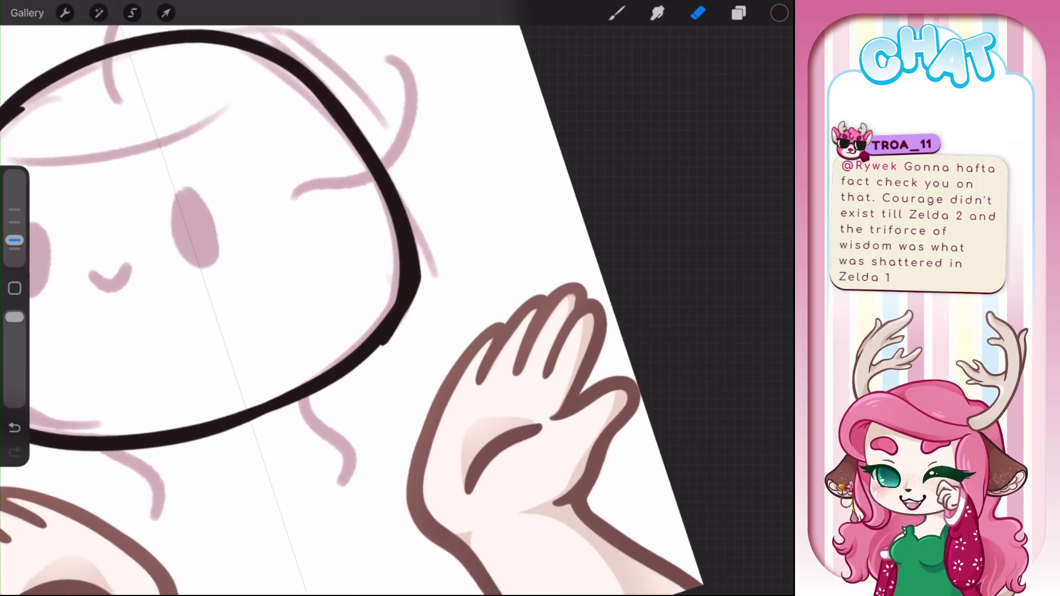
drag(416, 265, 412, 301)
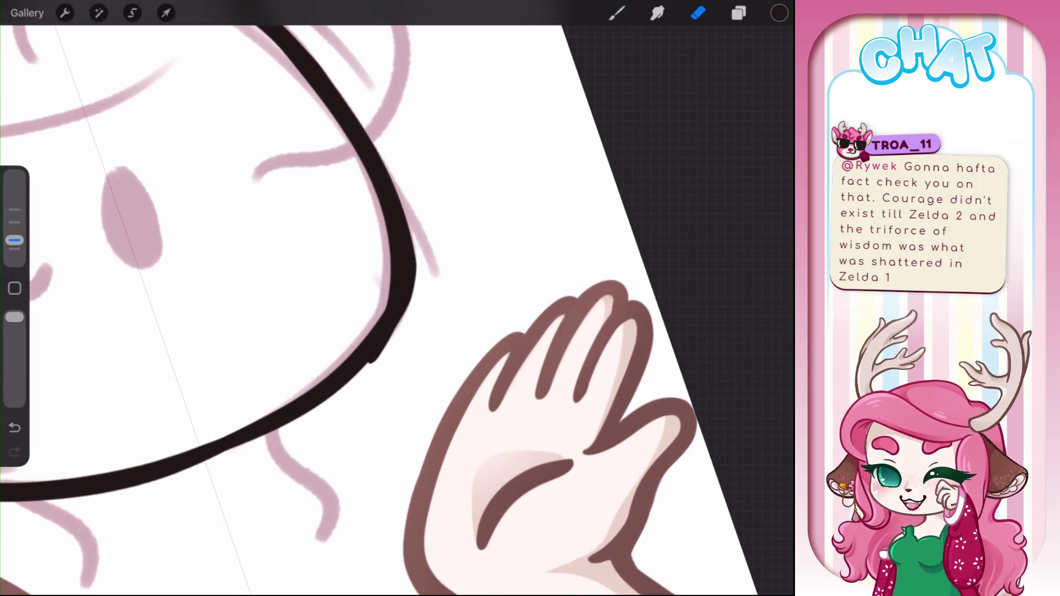
drag(416, 252, 416, 274)
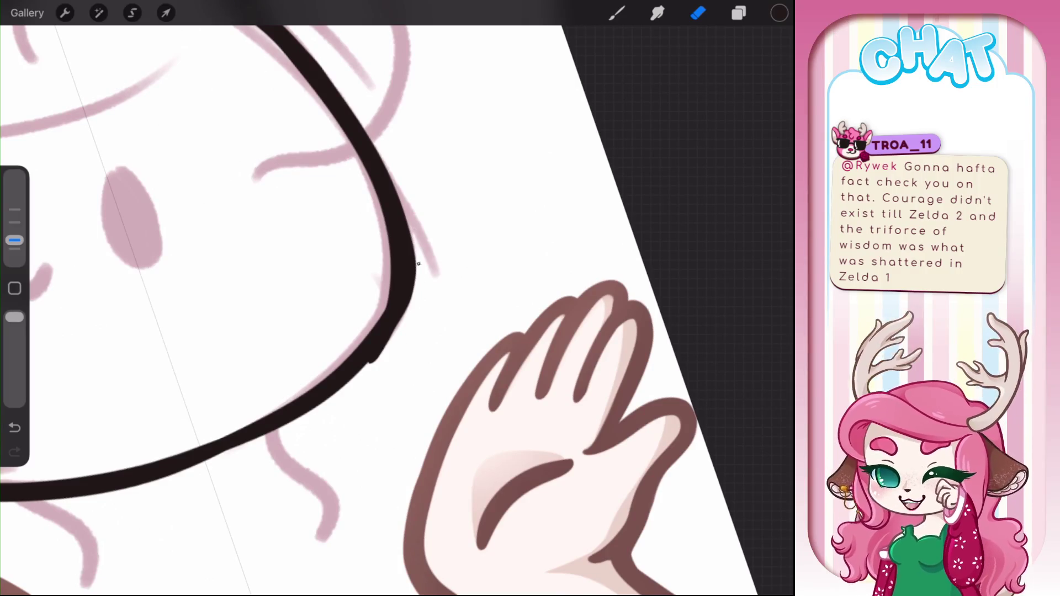
drag(393, 335, 369, 365)
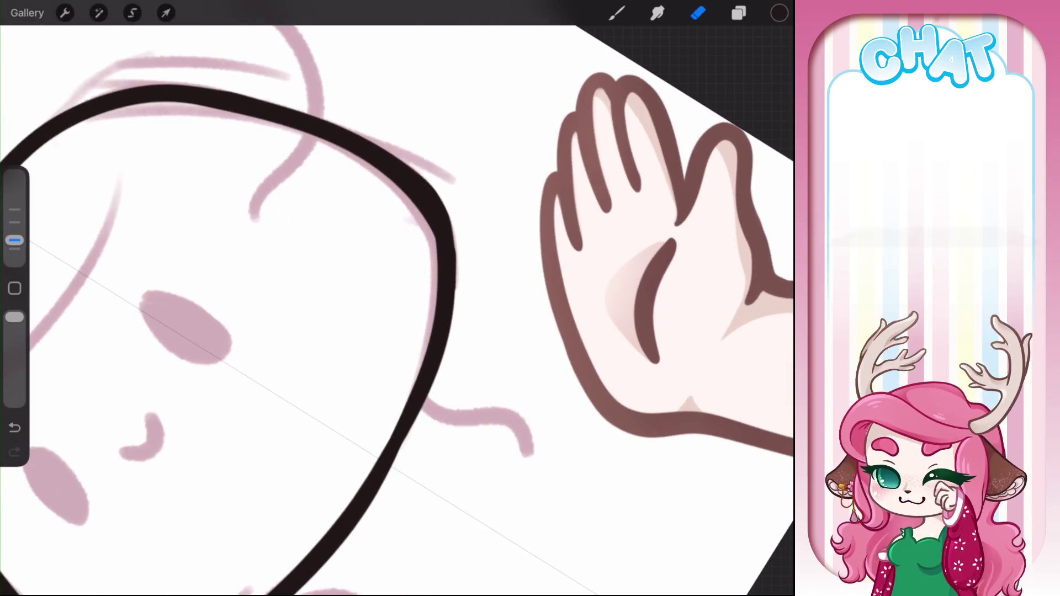
click(617, 13)
drag(407, 188, 434, 303)
key(ctrl+z)
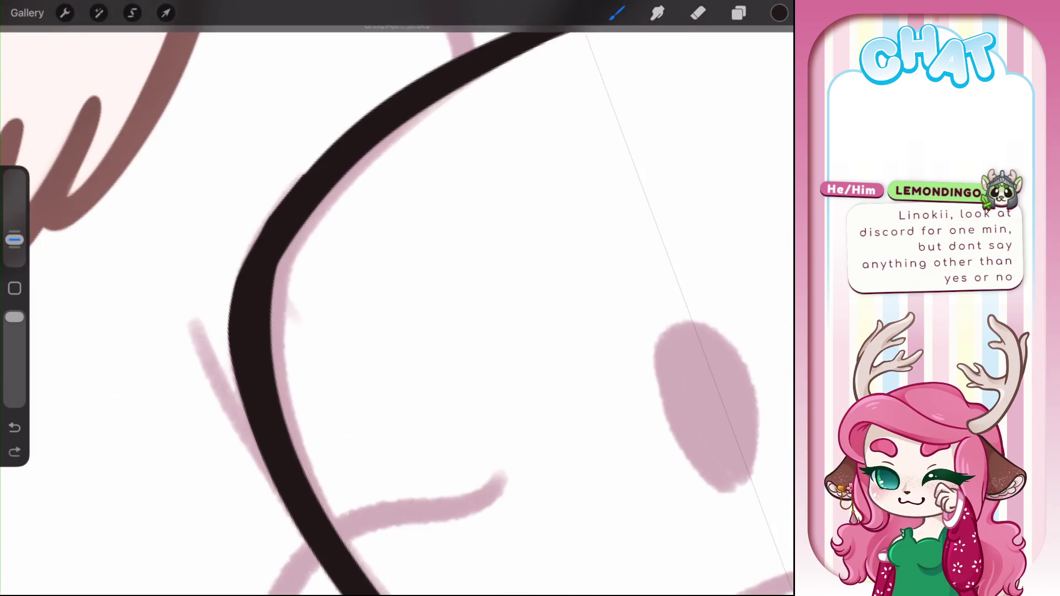
Thicken the outline's inner edge and erase its rough left edge clean
mouse_move(314, 108)
mouse_down()
mouse_move(310, 347)
mouse_move(320, 353)
mouse_up()
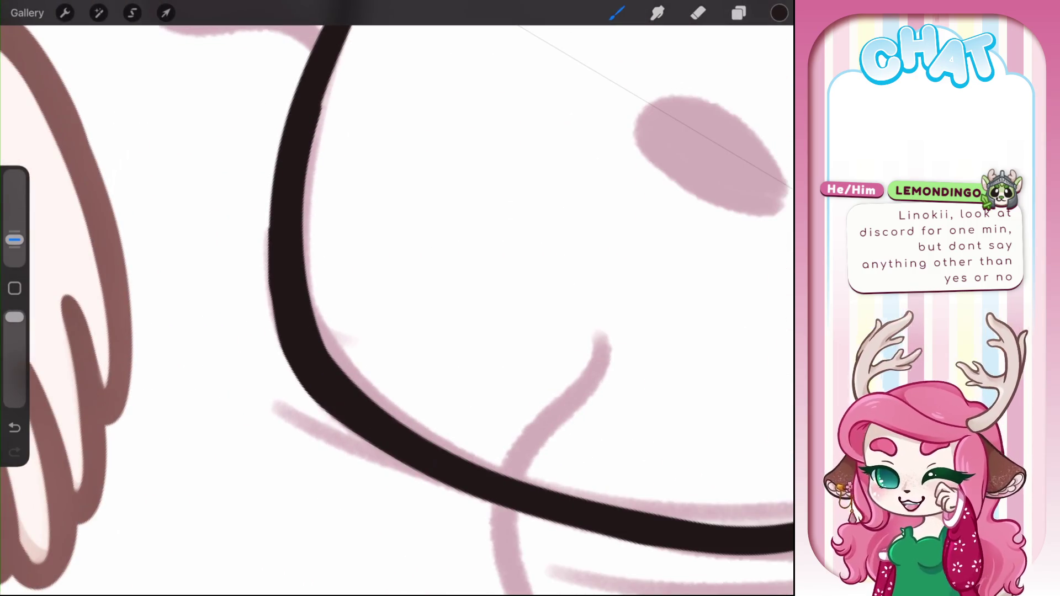
key(e)
drag(279, 209, 279, 358)
key(ctrl+z)
drag(276, 209, 278, 353)
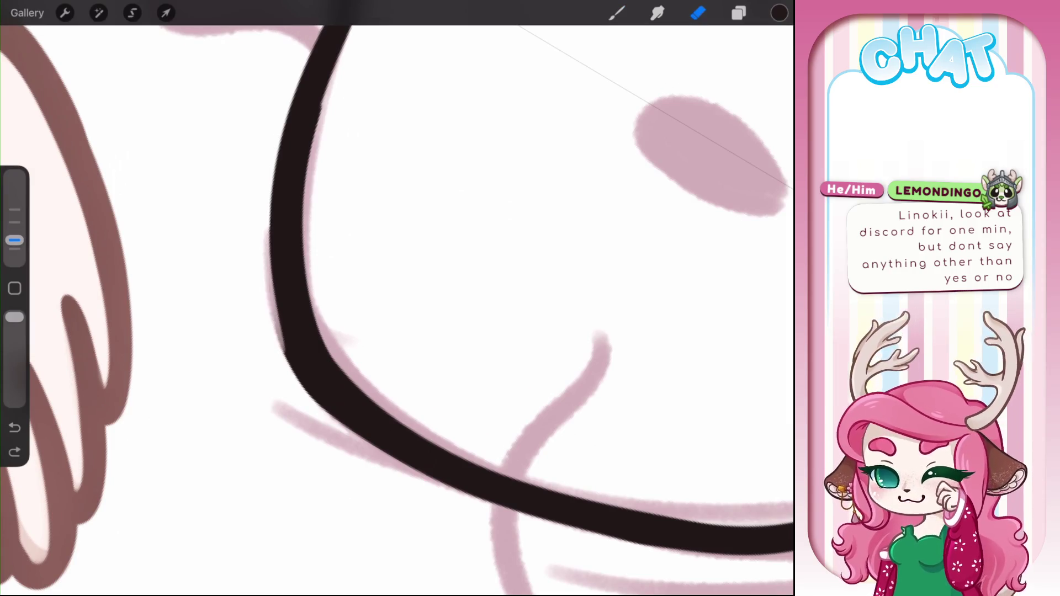
mouse_move(279, 312)
mouse_down()
mouse_move(307, 394)
mouse_move(325, 410)
mouse_up()
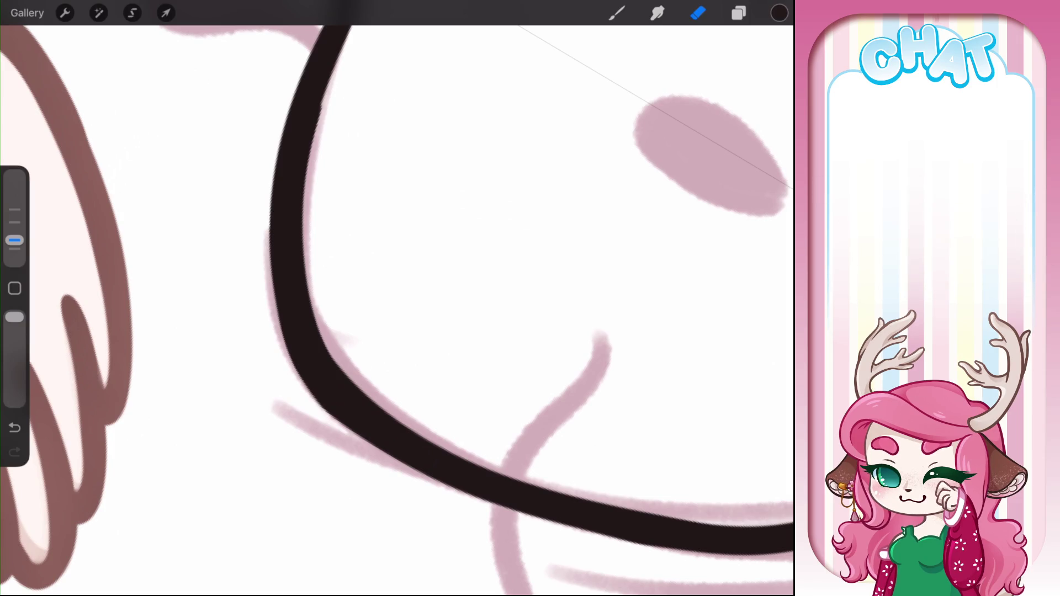
scroll(397, 298, down, 10)
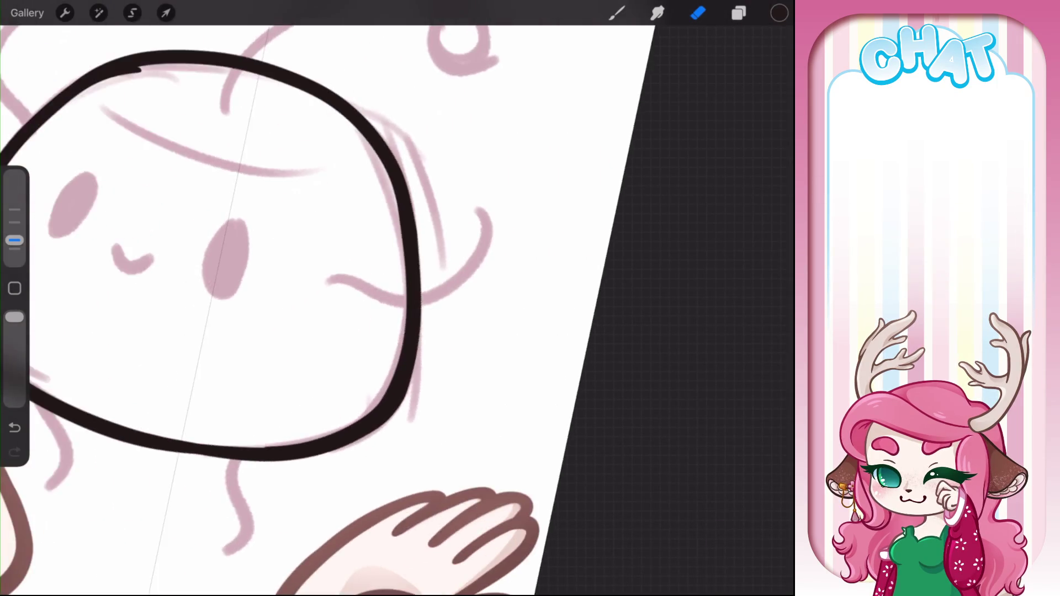
scroll(398, 299, up, 2)
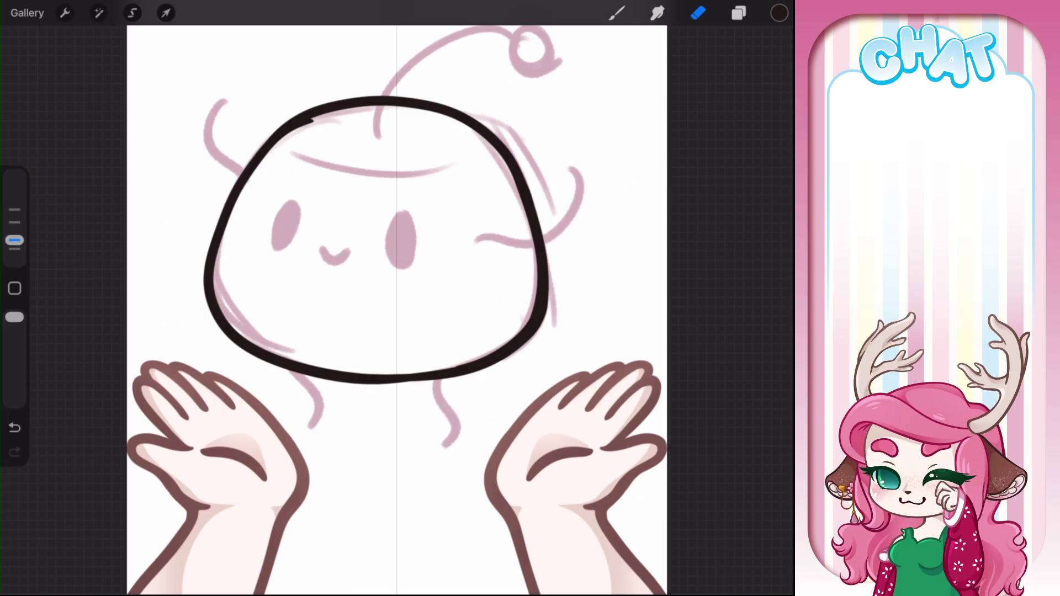
scroll(397, 309, up, 5)
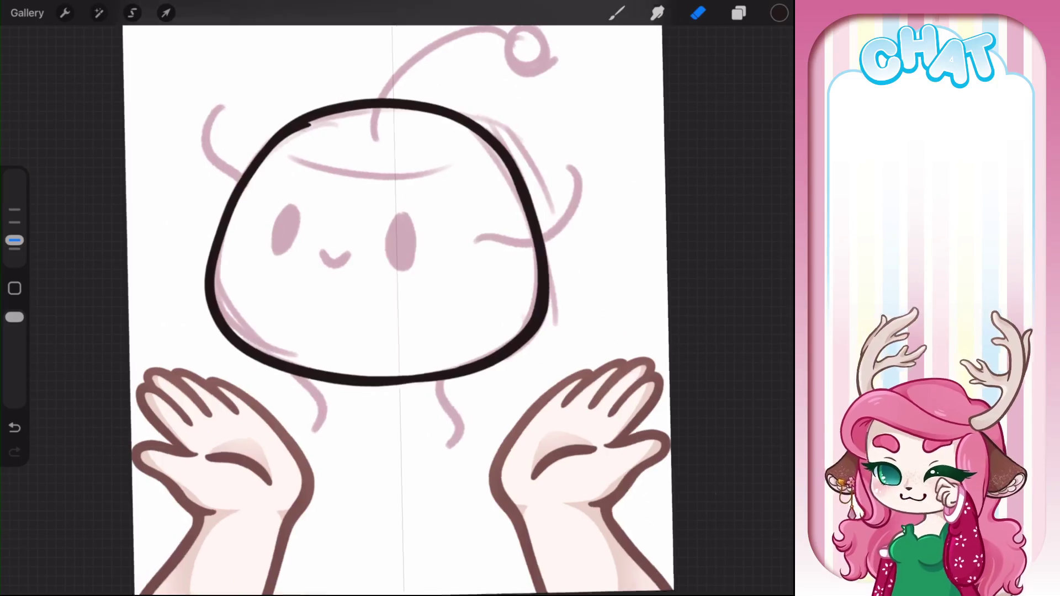
Draw a bold black arc across the top of the blob's head
key(b)
mouse_move(206, 284)
mouse_down()
mouse_move(386, 192)
mouse_move(411, 145)
mouse_up()
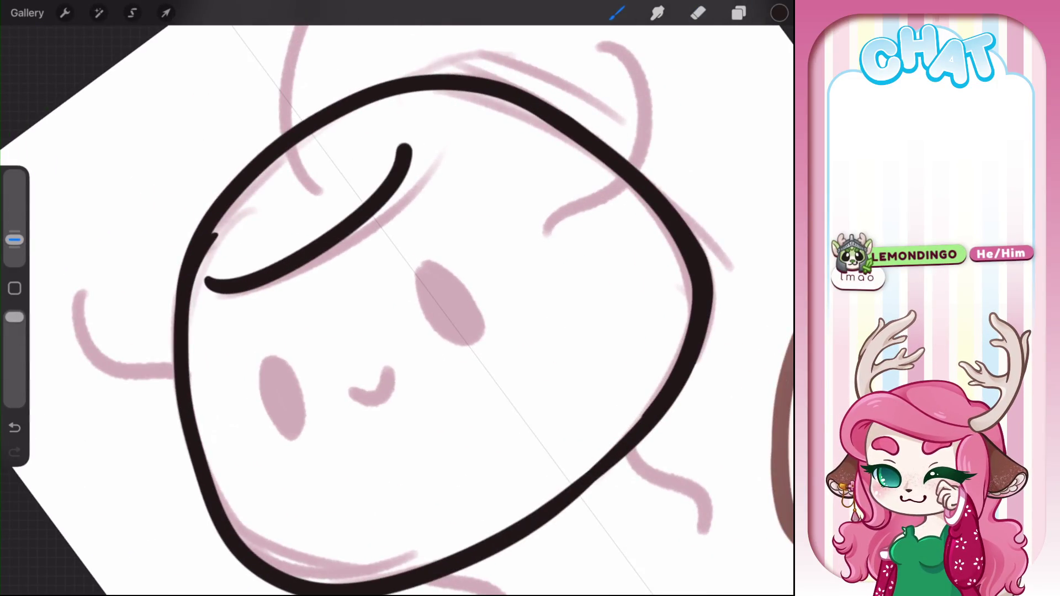
key(ctrl+z)
mouse_move(207, 289)
mouse_down()
mouse_move(281, 278)
mouse_move(434, 117)
mouse_up()
scroll(397, 298, down, 3)
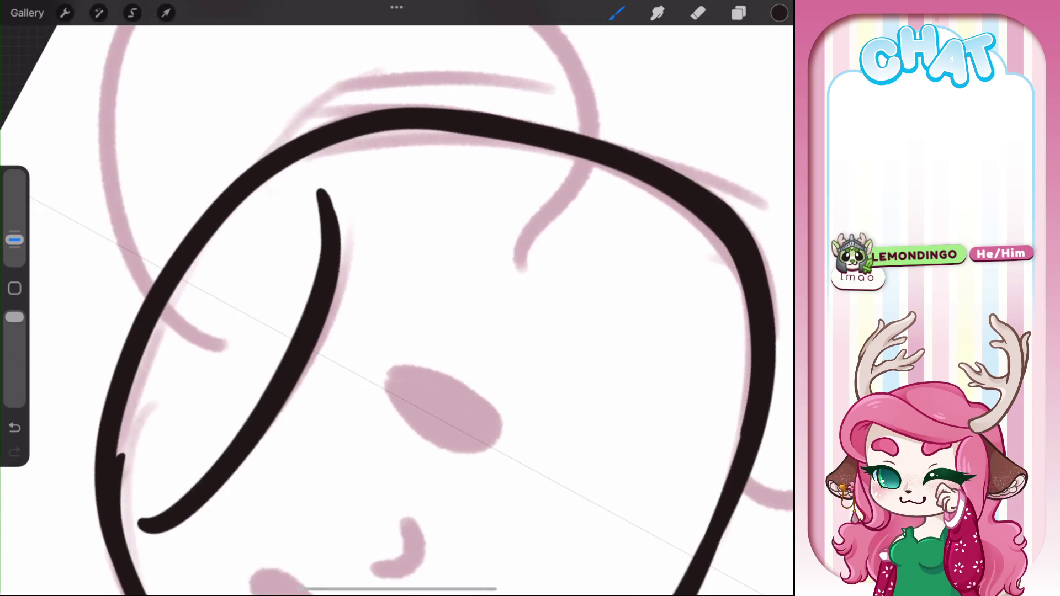
key(ctrl+z)
scroll(396, 298, down, 3)
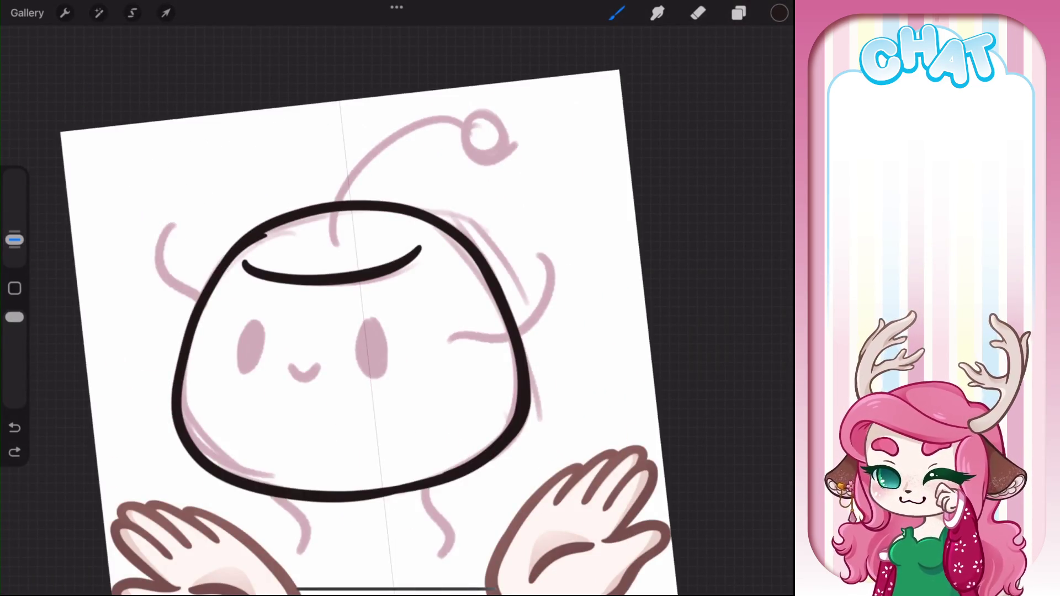
scroll(331, 298, up, 3)
scroll(397, 298, down, 3)
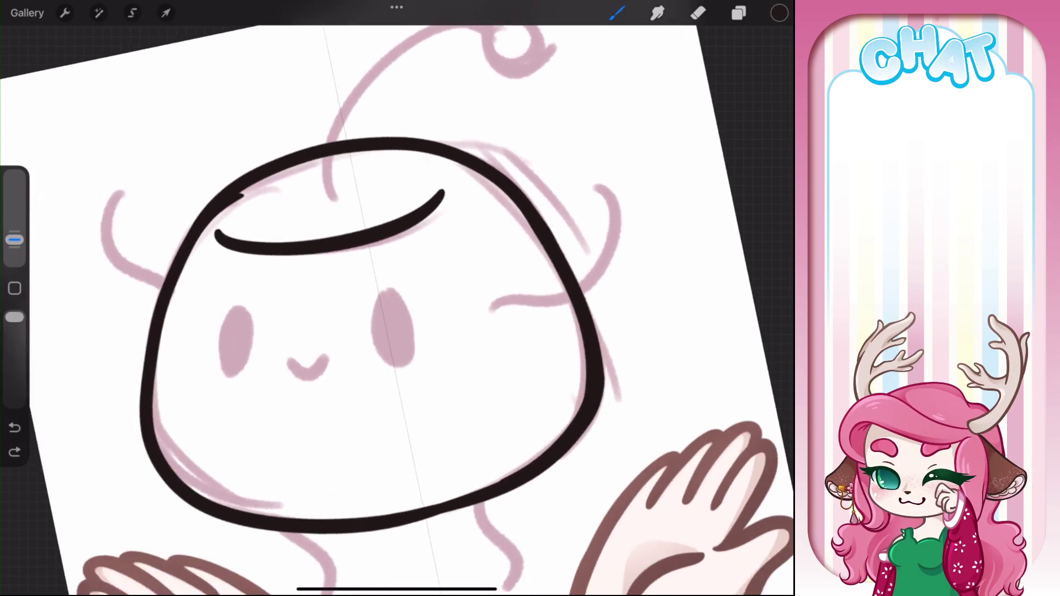
scroll(396, 298, up, 3)
Try retracing the blob's left outline as a smooth arc, then undo it
mouse_move(306, 179)
mouse_down()
mouse_move(253, 307)
mouse_move(298, 436)
mouse_up()
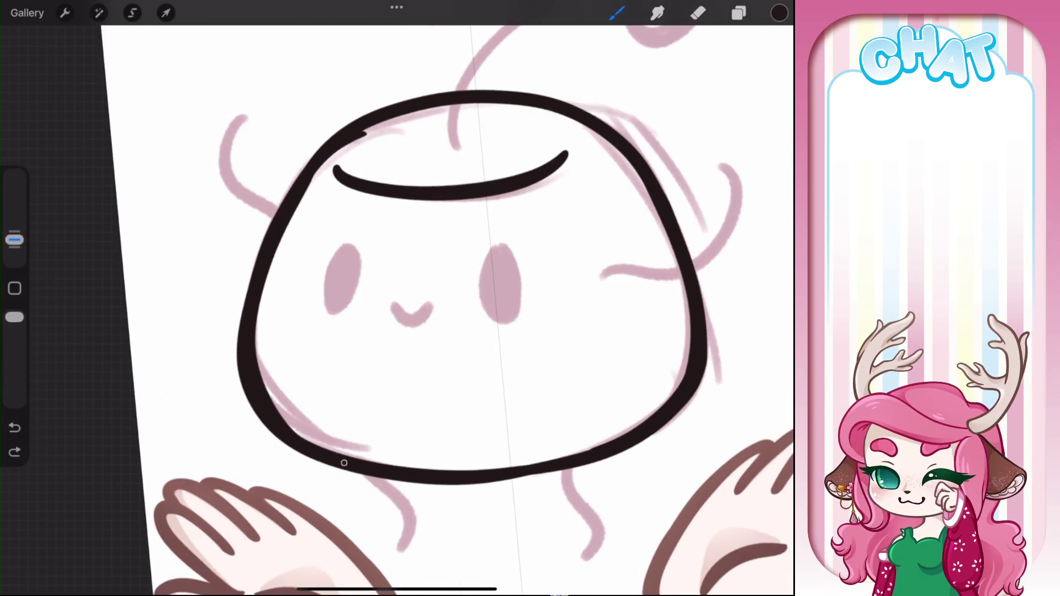
drag(345, 465, 345, 465)
click(697, 13)
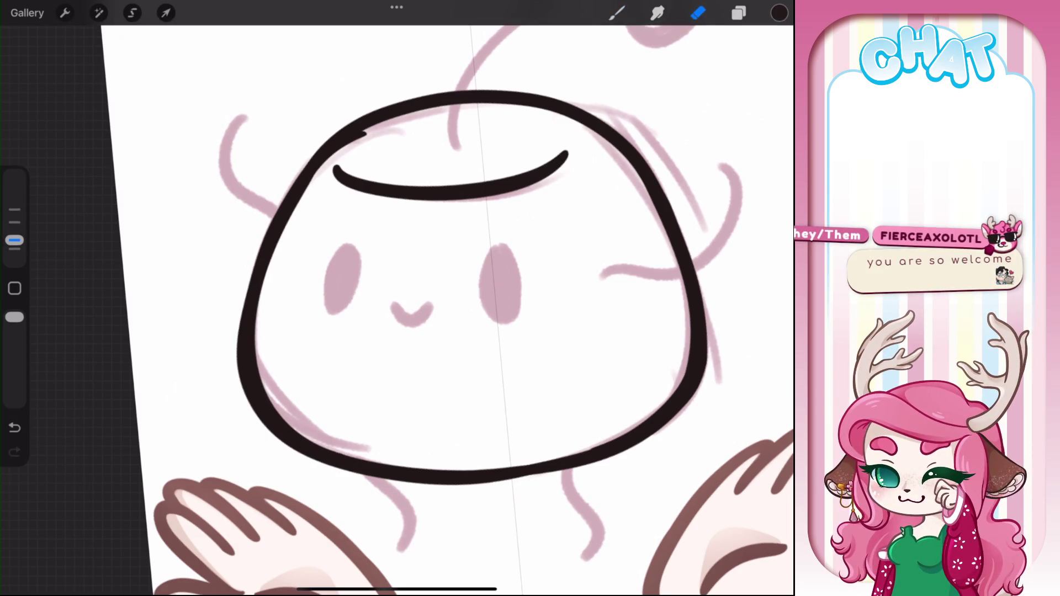
scroll(396, 298, up, 3)
scroll(396, 298, down, 3)
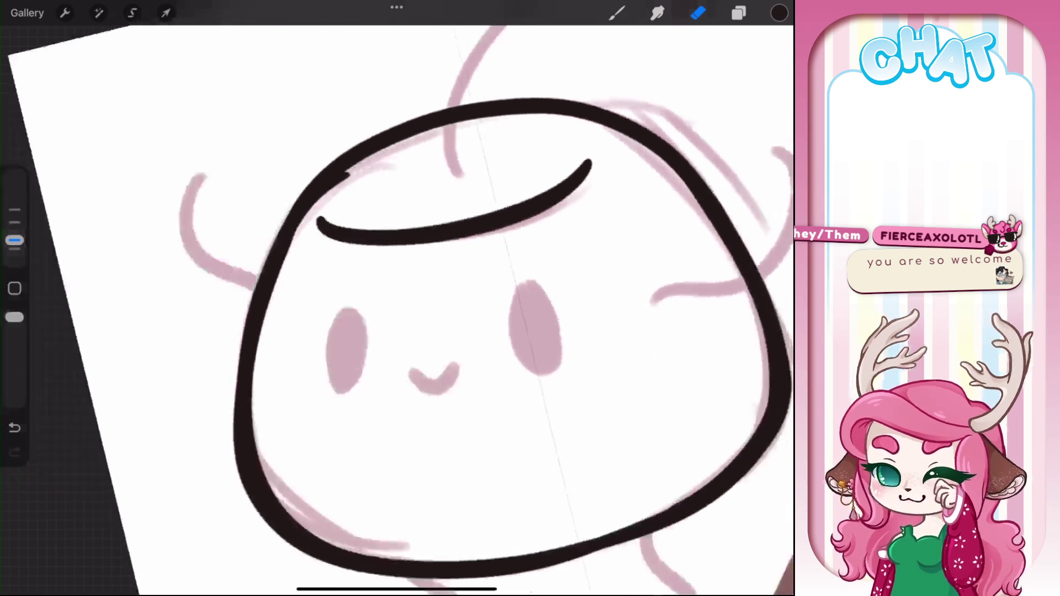
key(ctrl+z)
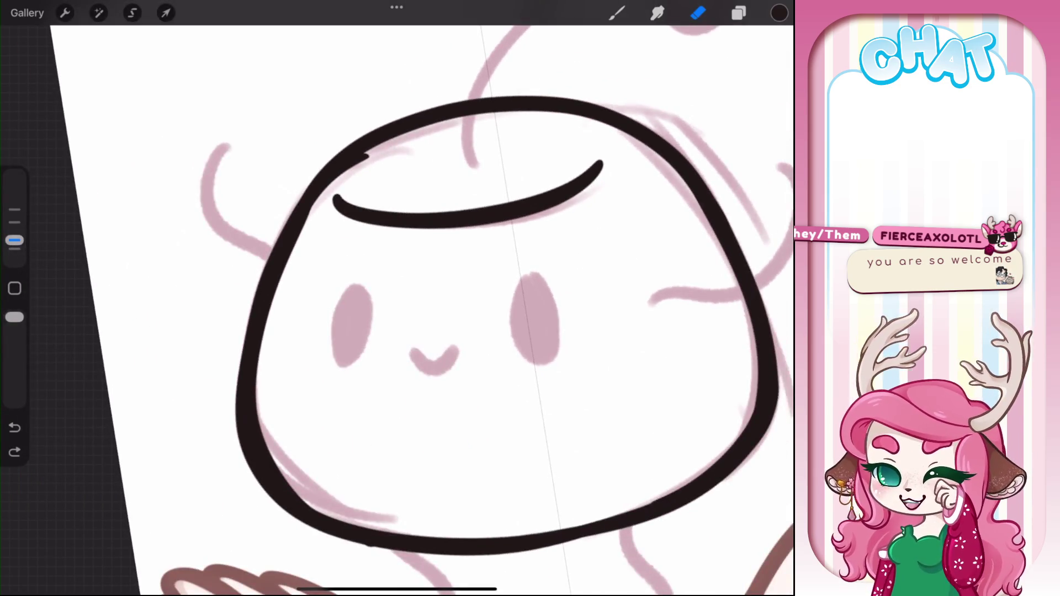
Erase stray pink sketch outside the upper-left outline with Lineart Thicc, undoing a stray stroke
click(697, 13)
scroll(265, 309, up, 2)
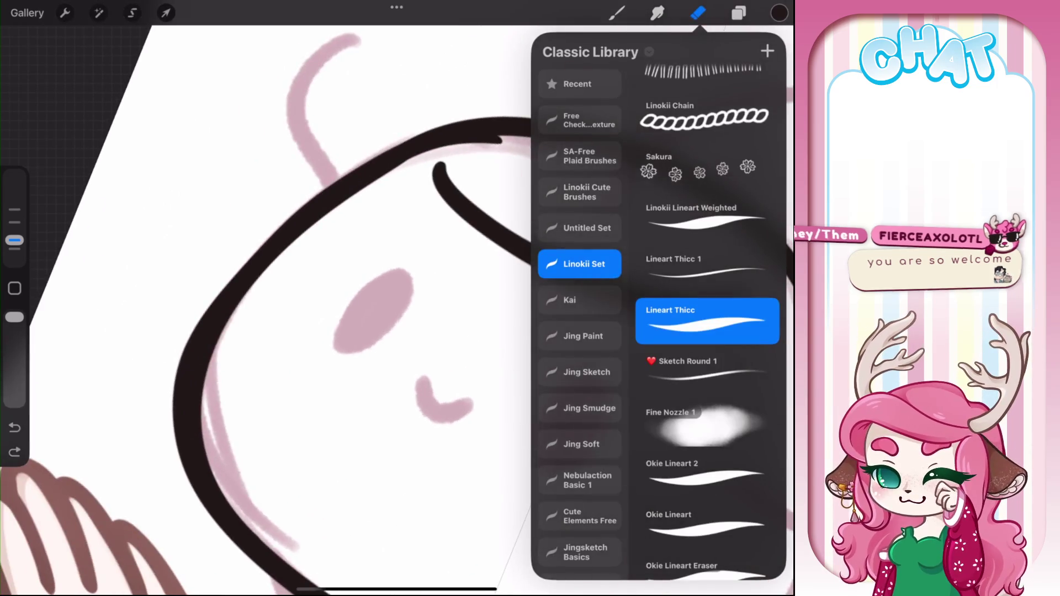
click(697, 13)
mouse_move(379, 154)
mouse_down()
mouse_move(260, 246)
mouse_move(194, 332)
mouse_move(187, 505)
mouse_up()
scroll(397, 309, down, 3)
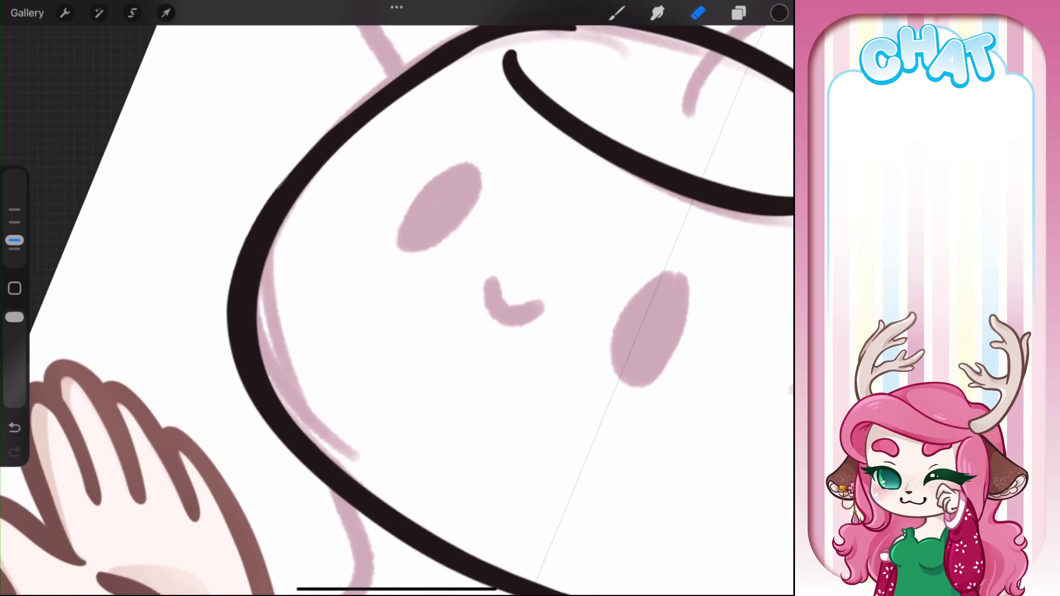
drag(348, 114, 286, 178)
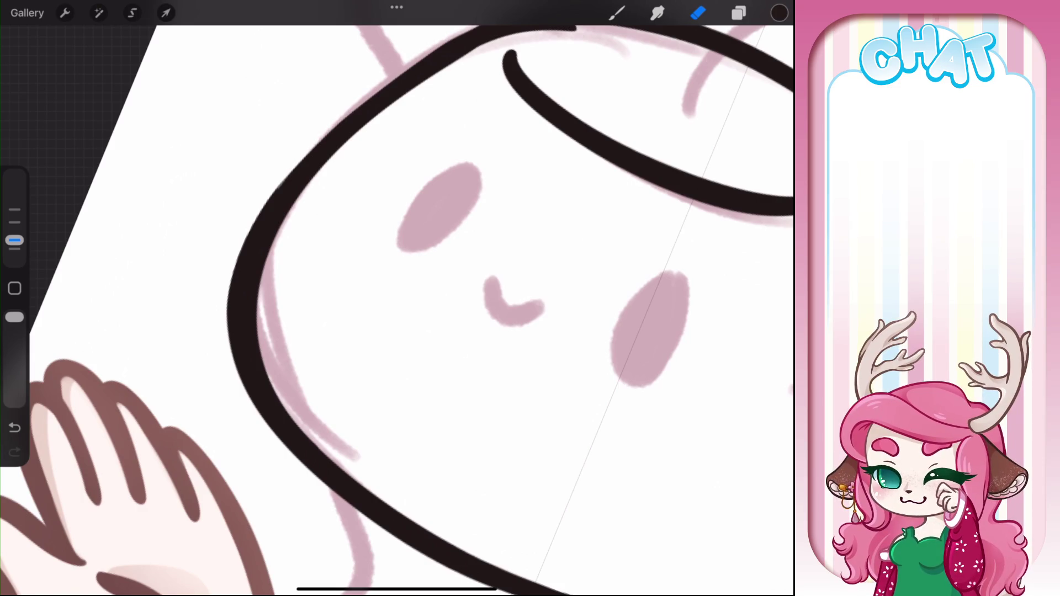
scroll(396, 309, down, 3)
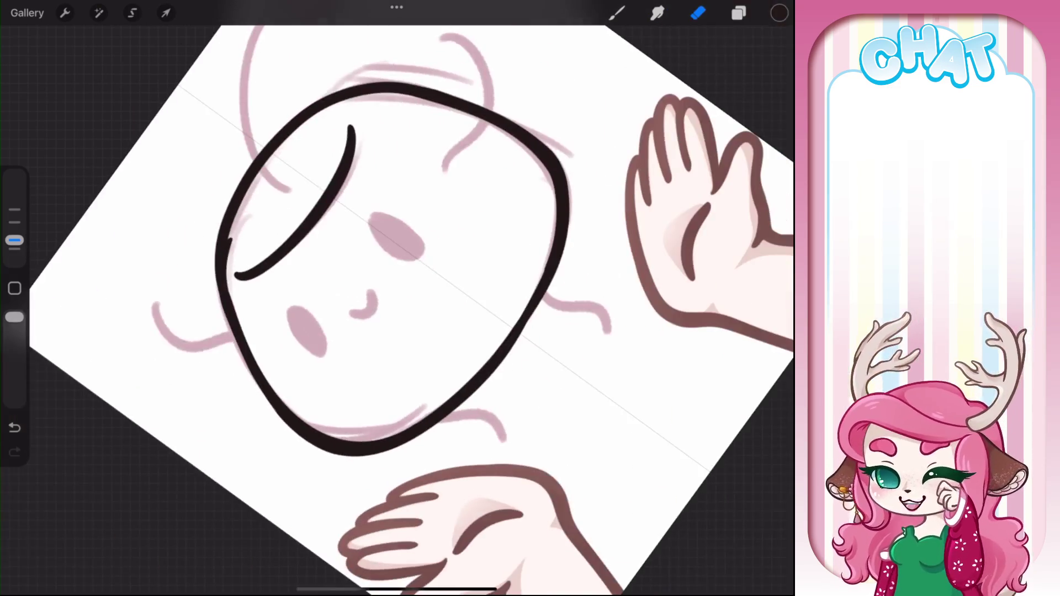
scroll(396, 309, up, 5)
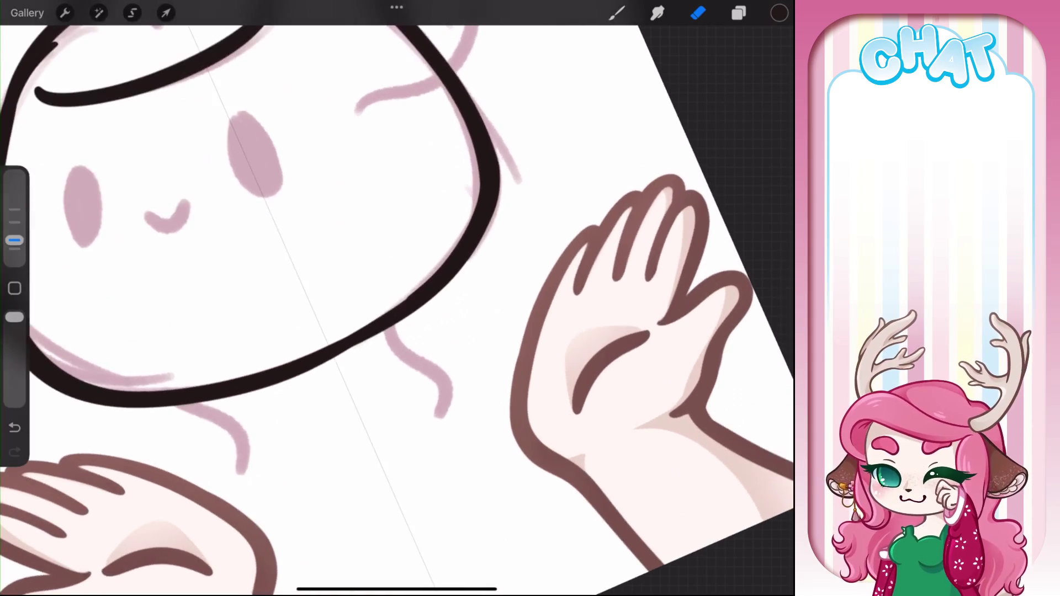
scroll(397, 309, up, 3)
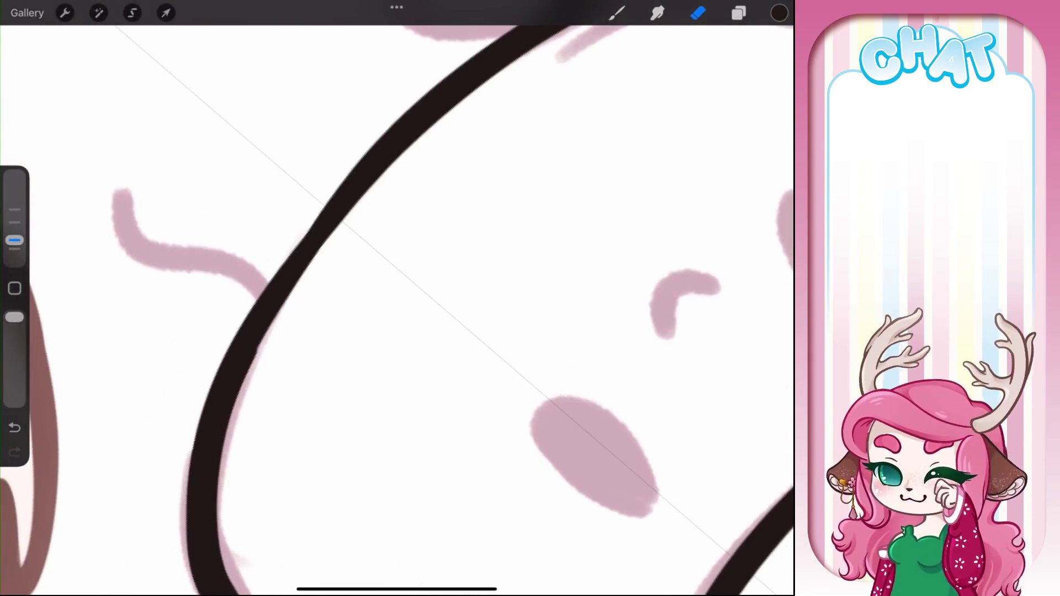
key(b)
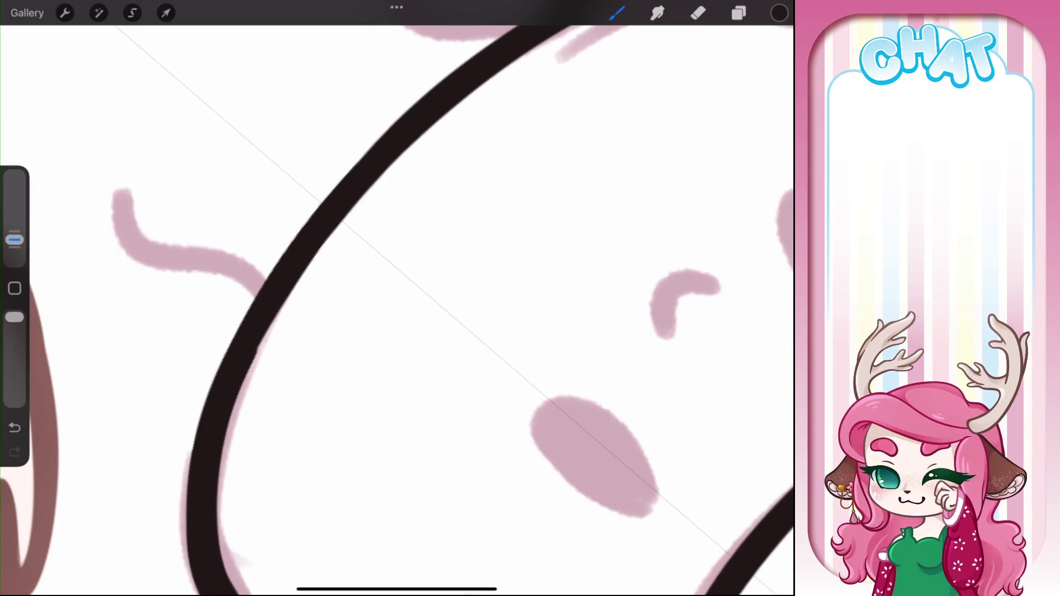
key(ctrl+z)
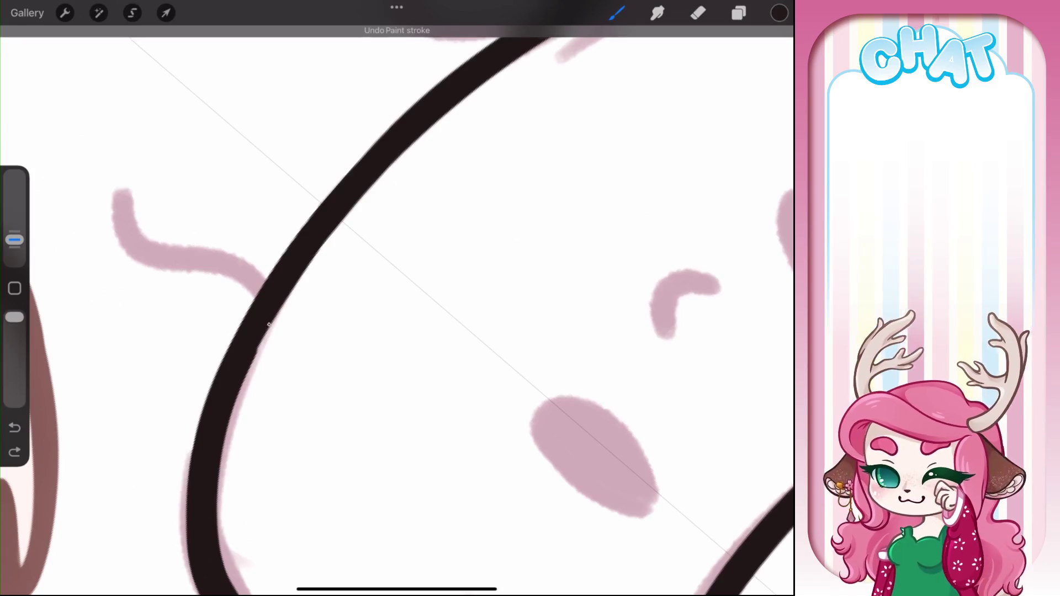
scroll(396, 310, down, 10)
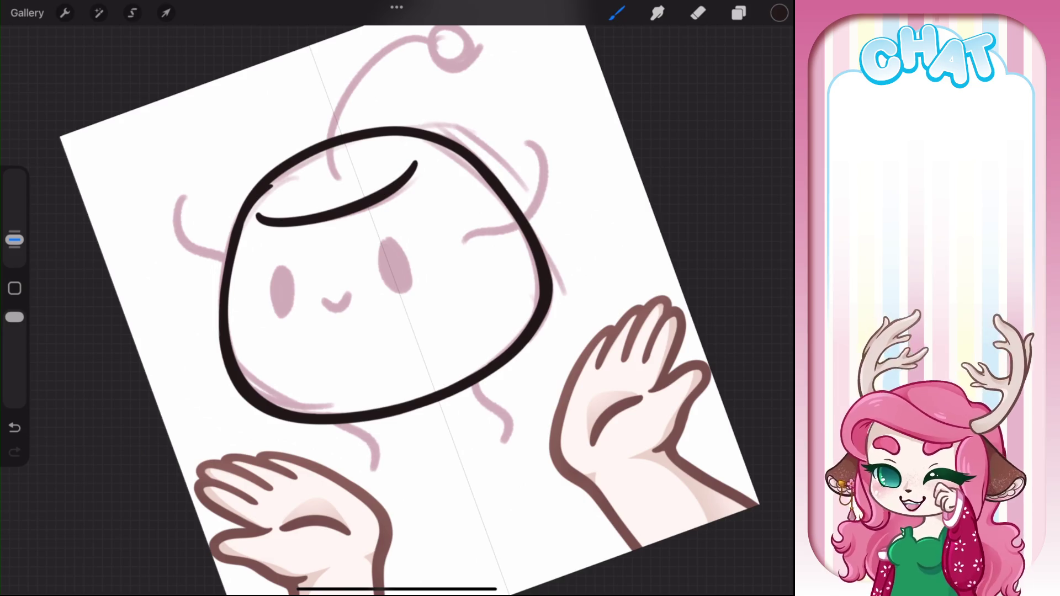
Ink the blob's left and right arms in bold black, redrawing the right arm once
scroll(397, 298, up, 5)
mouse_move(235, 144)
mouse_down()
mouse_move(211, 210)
mouse_move(268, 273)
mouse_up()
scroll(396, 309, down, 2)
mouse_move(519, 108)
mouse_down()
mouse_move(533, 213)
mouse_move(437, 295)
mouse_up()
key(ctrl+z)
mouse_move(507, 124)
mouse_down()
mouse_move(546, 171)
mouse_move(454, 298)
mouse_up()
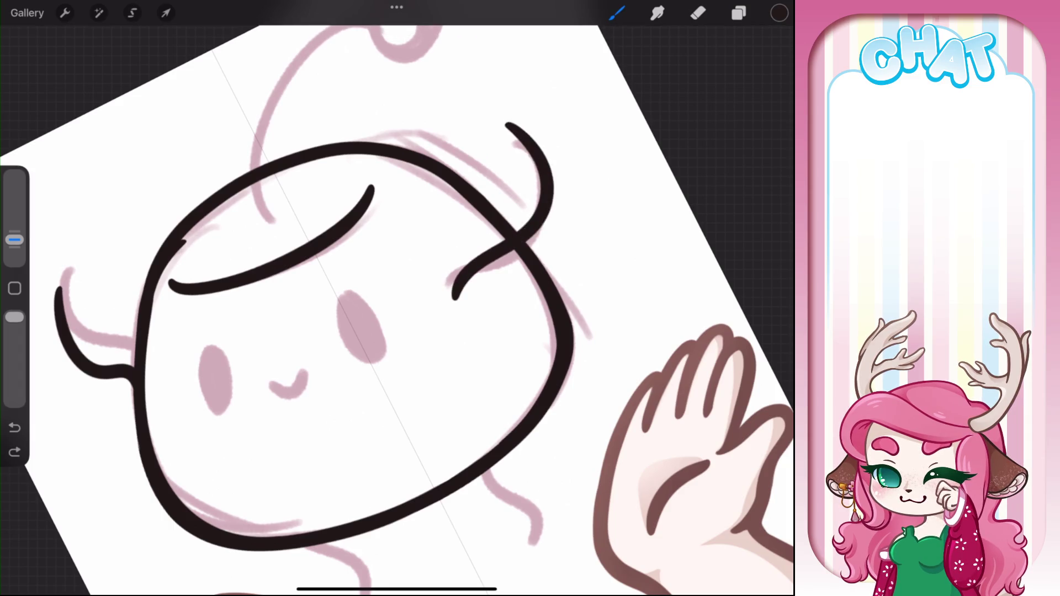
Ink two short legs under the head and start outlining the left eye
scroll(396, 309, up, 2)
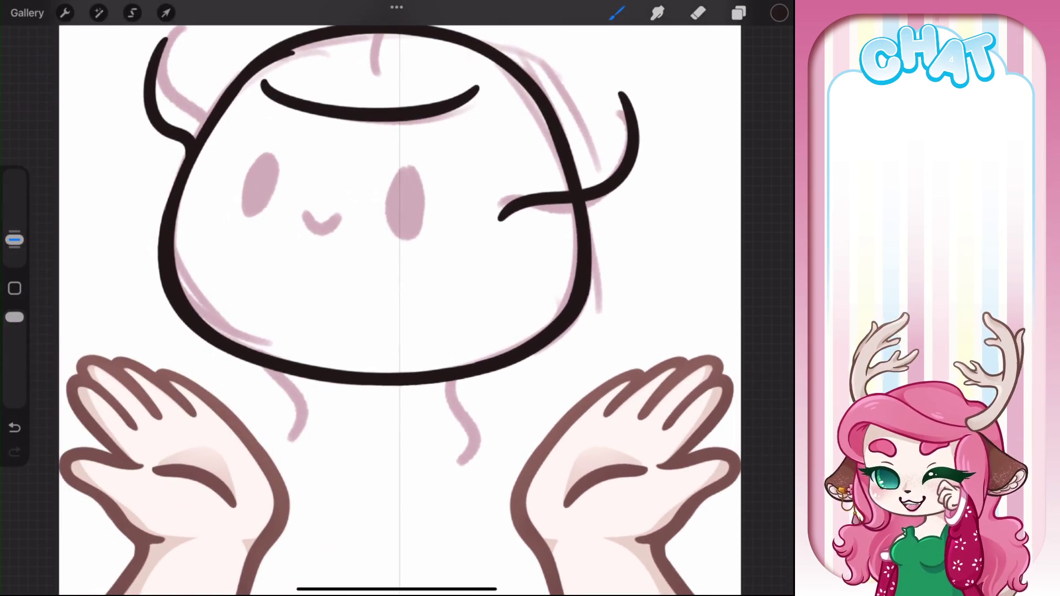
drag(283, 373, 238, 427)
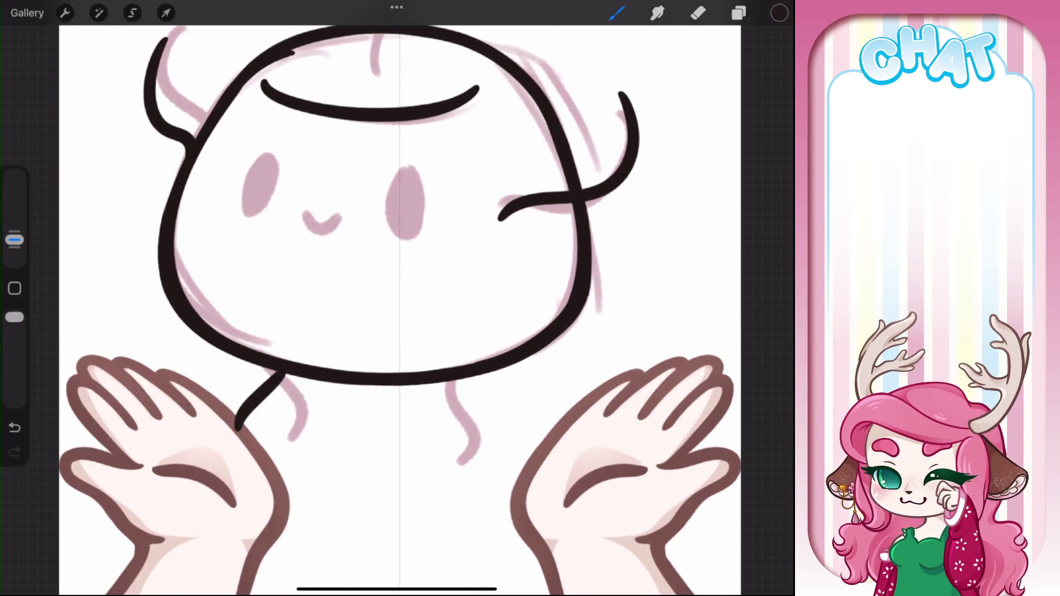
key(ctrl+z)
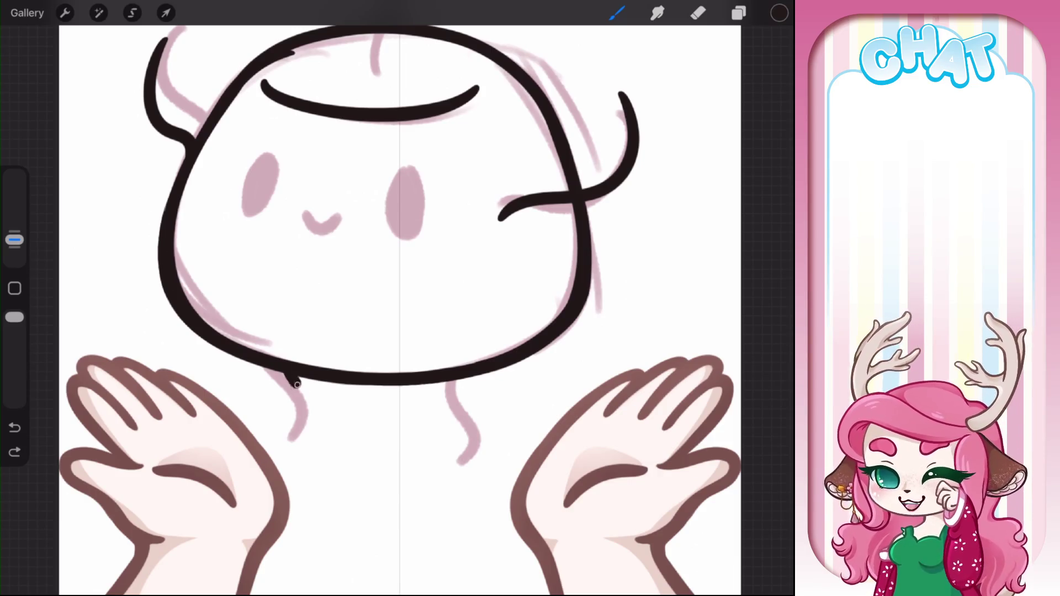
drag(284, 375, 298, 450)
drag(434, 380, 437, 455)
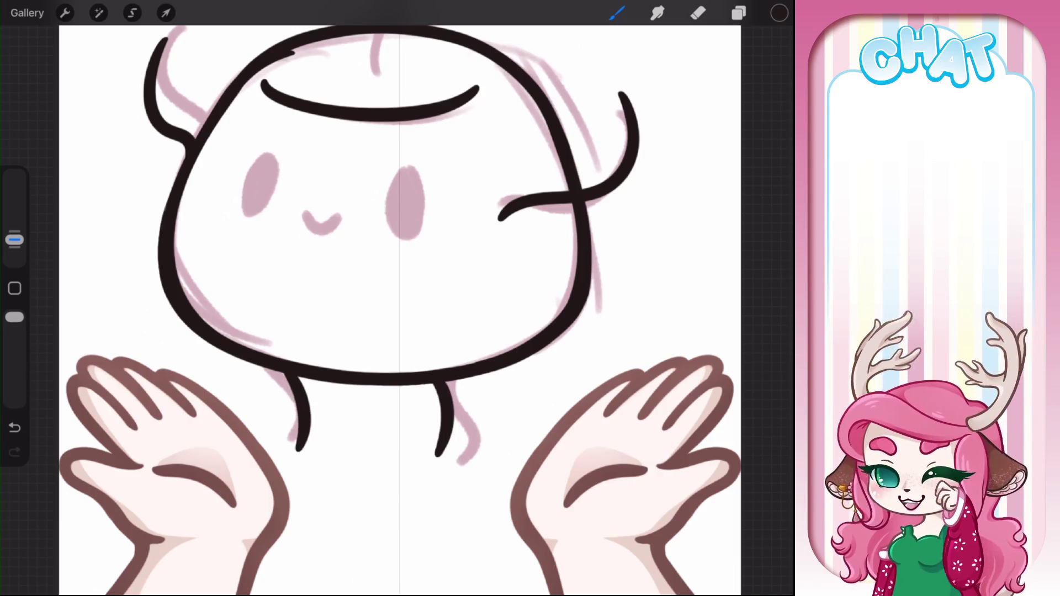
scroll(386, 248, up, 3)
mouse_move(221, 247)
mouse_down()
mouse_move(209, 303)
mouse_move(213, 256)
mouse_up()
Outline the right eye and fill both eyes with solid black
mouse_move(441, 264)
mouse_down()
mouse_move(473, 319)
mouse_move(421, 293)
mouse_up()
mouse_move(779, 13)
mouse_down()
mouse_move(300, 230)
mouse_move(232, 287)
mouse_up()
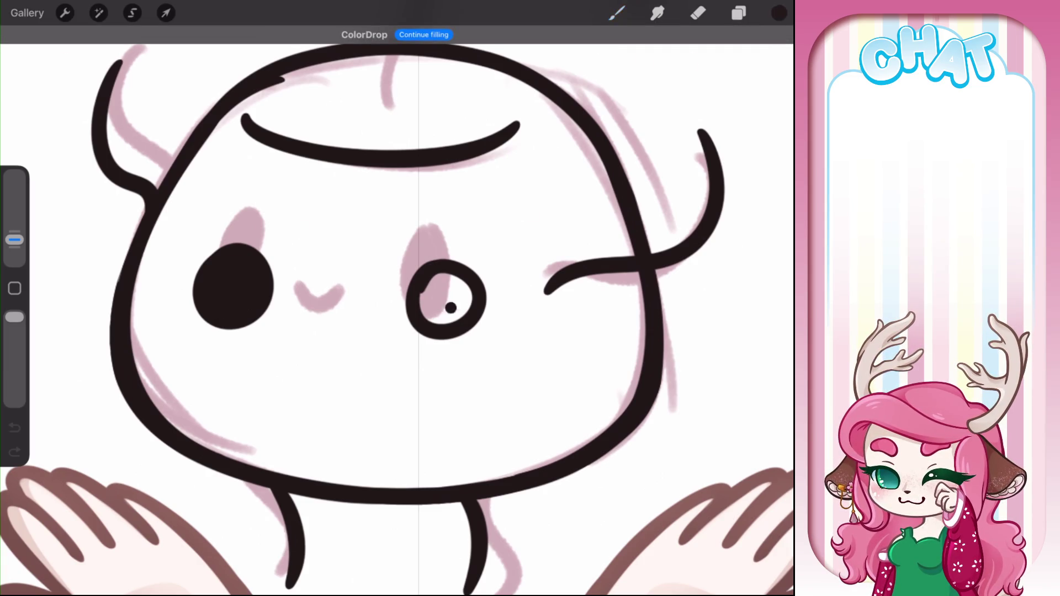
click(450, 302)
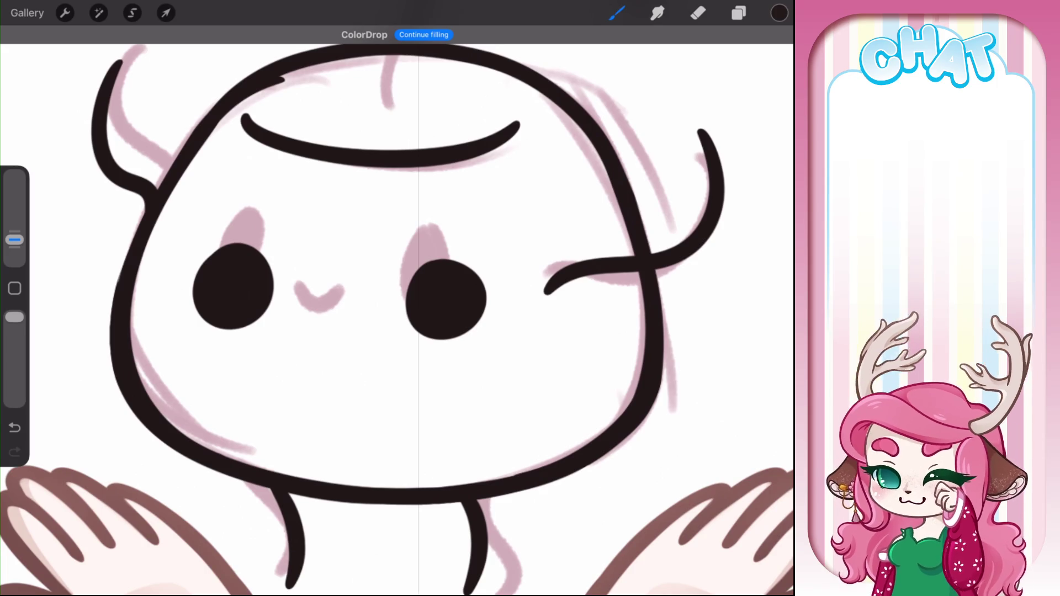
Select both eyes and rotate them about 7° clockwise with Freeform Transform
click(132, 13)
mouse_move(307, 374)
mouse_down()
mouse_move(226, 221)
mouse_move(489, 276)
mouse_move(279, 376)
mouse_up()
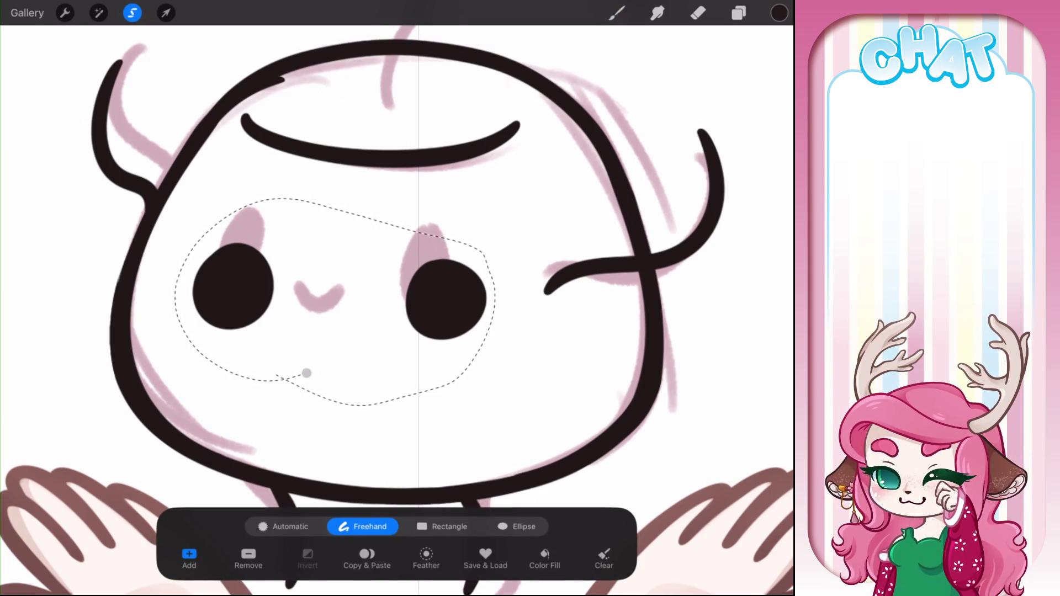
click(166, 13)
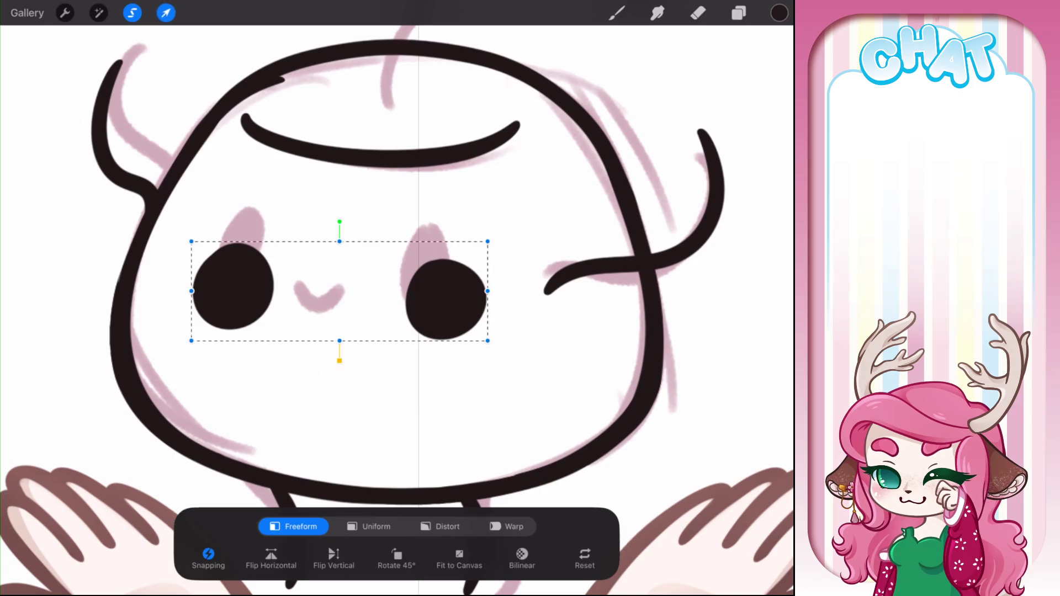
click(271, 558)
mouse_move(339, 221)
mouse_down()
mouse_move(360, 214)
mouse_move(349, 221)
mouse_up()
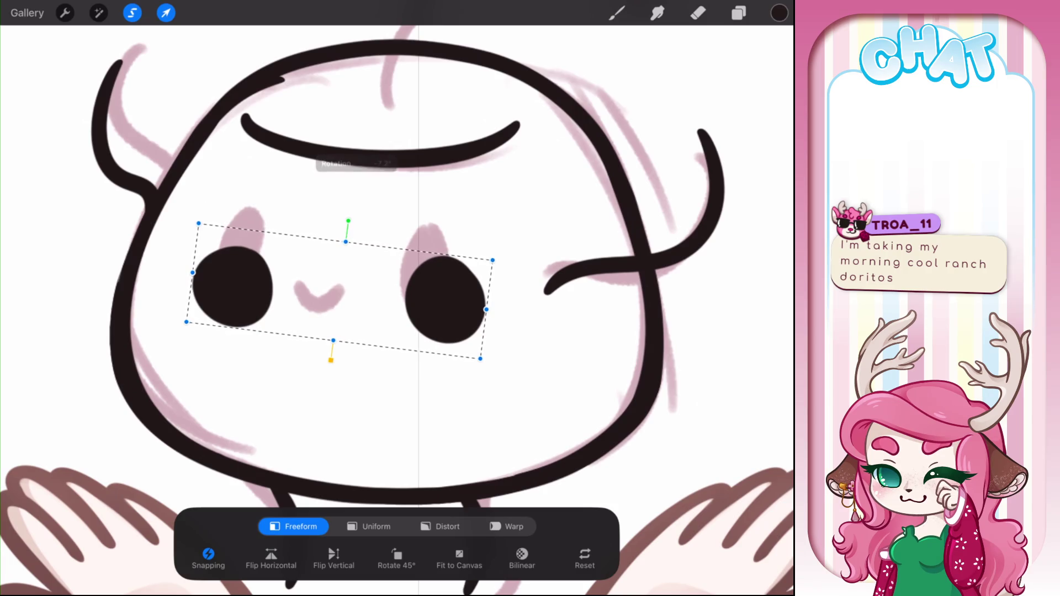
click(616, 12)
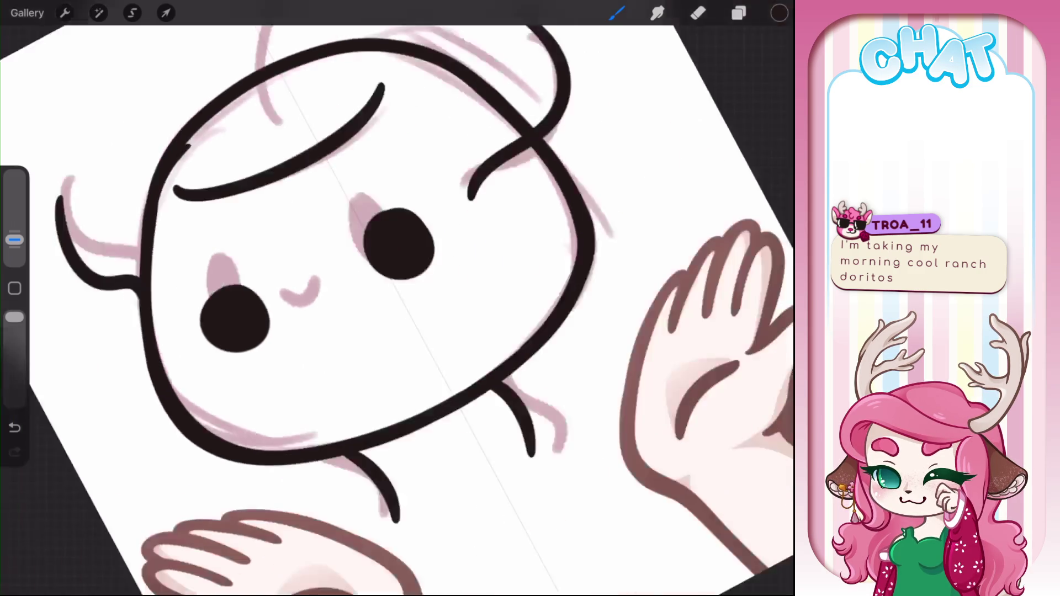
Draw highlight loops on both eyes and erase a white hole in each centre
key(ctrl+z)
mouse_move(243, 403)
mouse_down()
mouse_move(237, 425)
mouse_move(205, 442)
mouse_up()
mouse_move(355, 121)
mouse_down()
mouse_move(372, 99)
mouse_move(357, 124)
mouse_move(362, 150)
mouse_move(368, 116)
mouse_up()
click(698, 13)
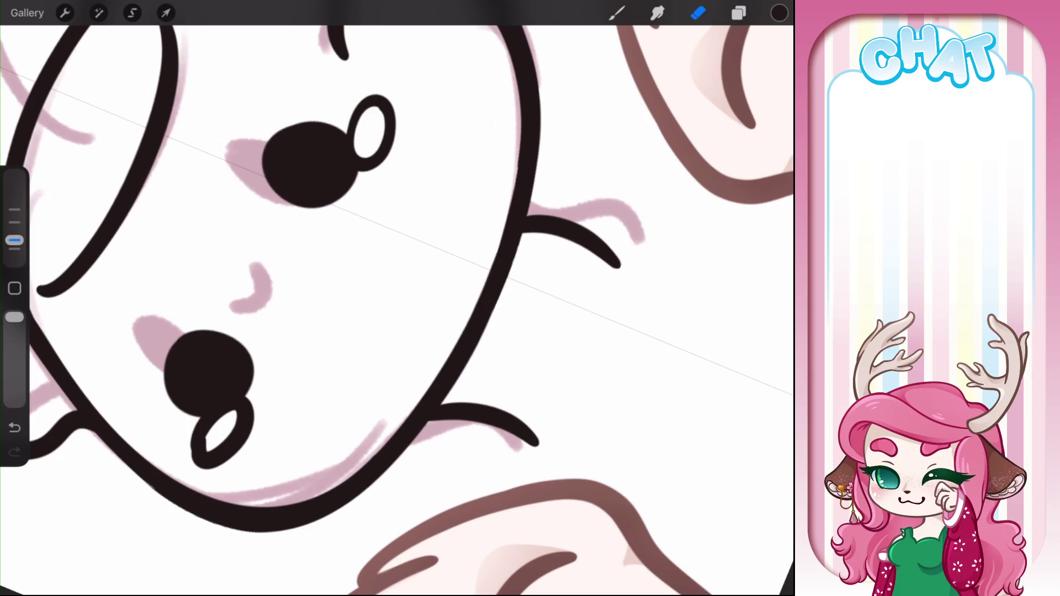
mouse_move(211, 448)
mouse_down()
mouse_move(234, 414)
mouse_move(205, 450)
mouse_up()
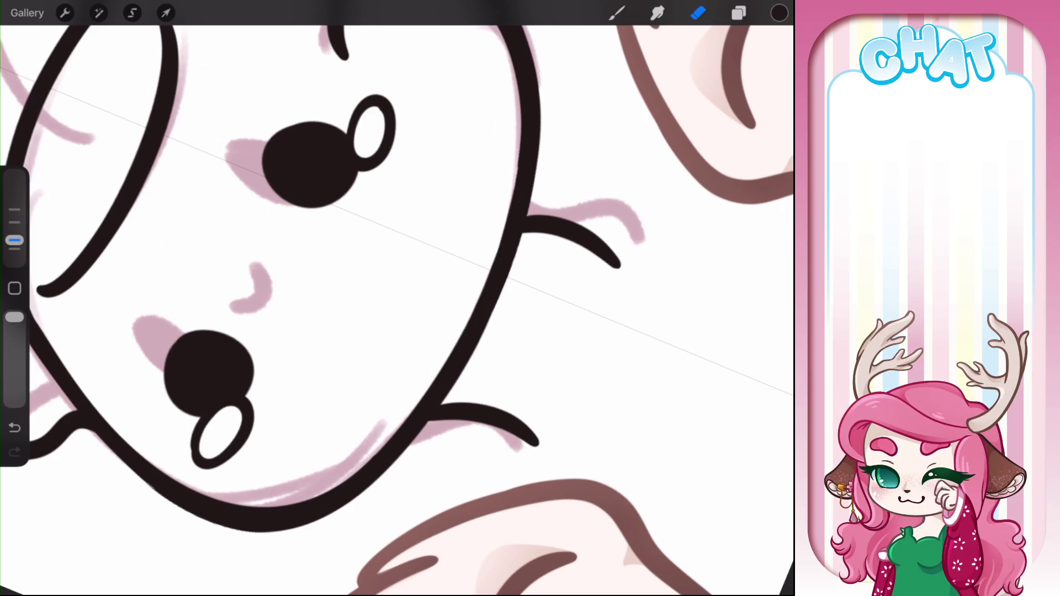
Hide the pink Sdv sketch layer so only clean line art remains
scroll(397, 298, down, 5)
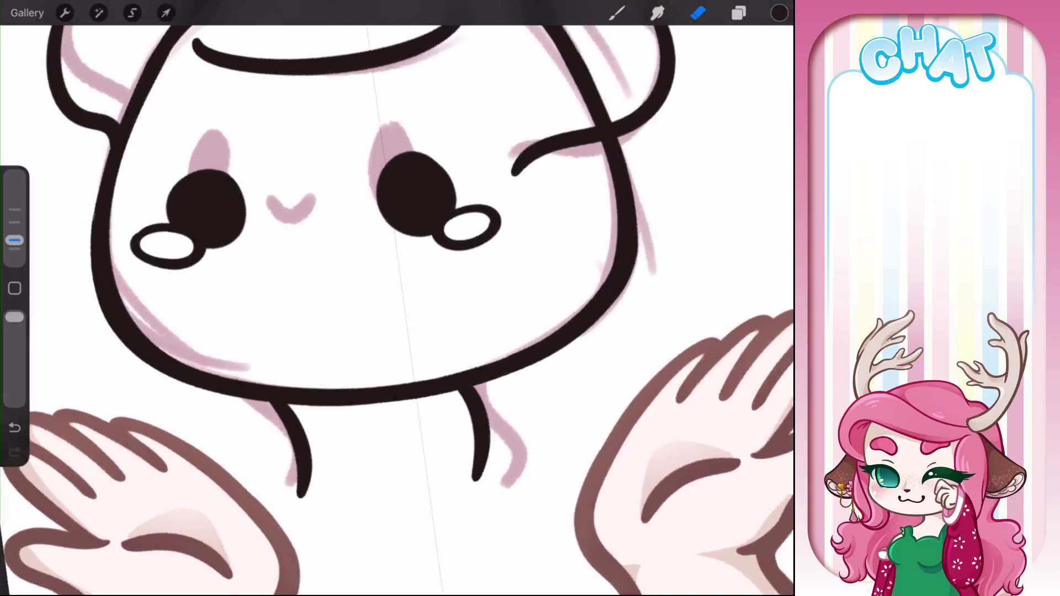
click(739, 12)
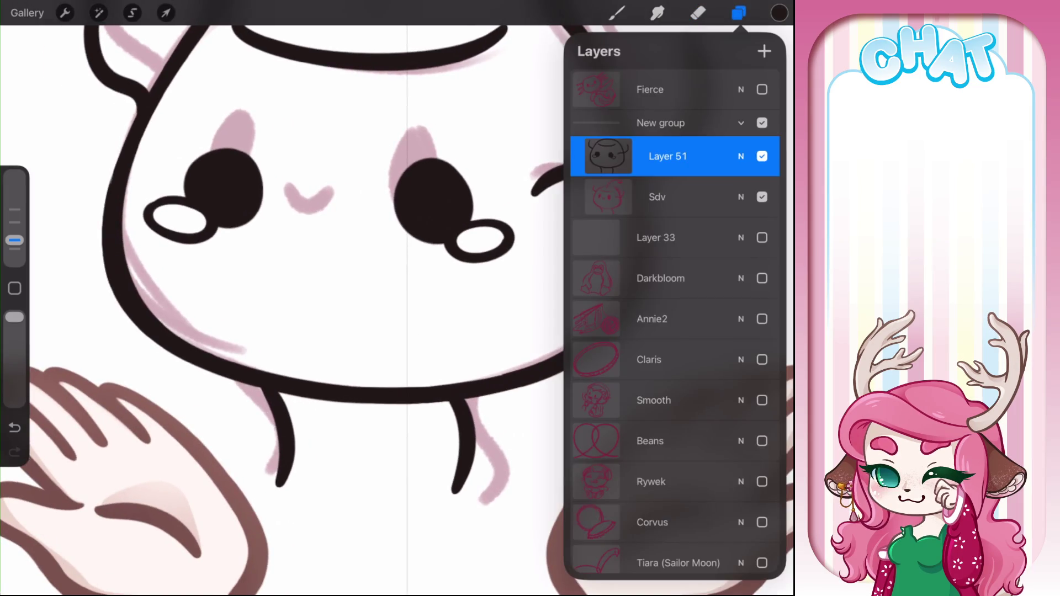
click(762, 196)
click(617, 12)
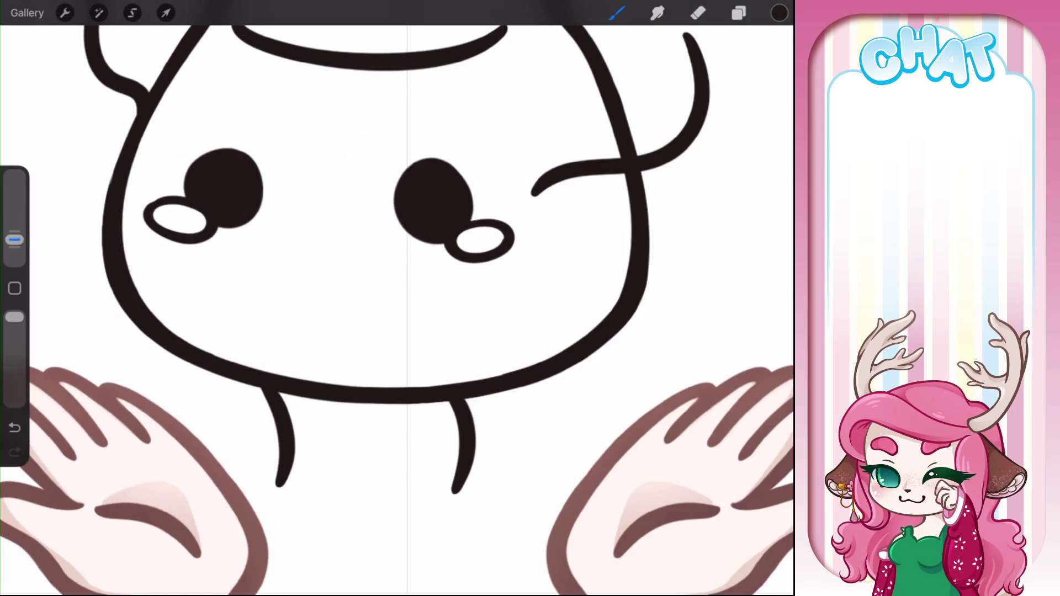
drag(297, 215, 323, 226)
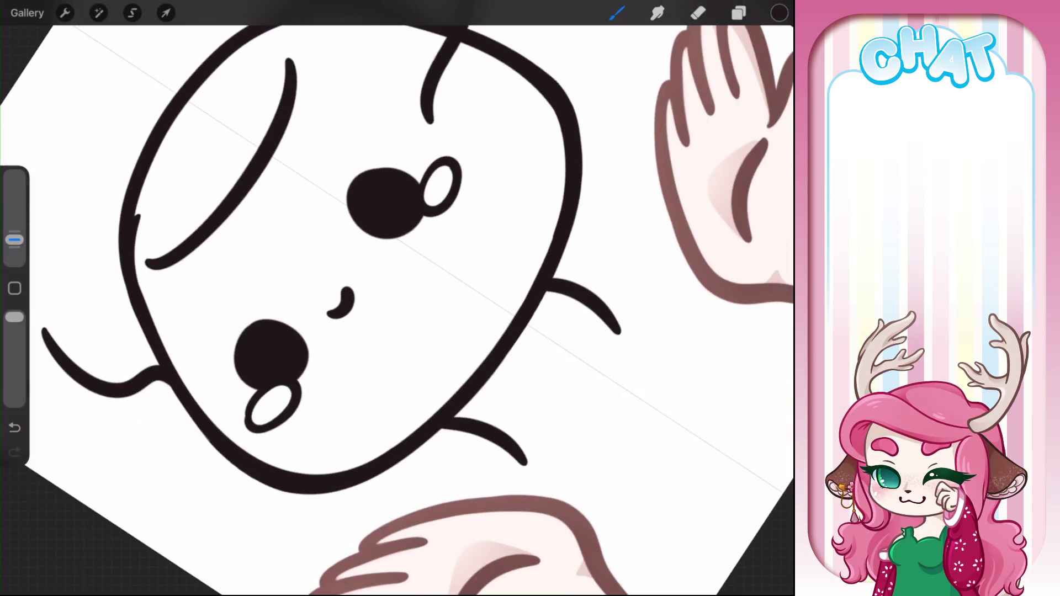
key(ctrl+z)
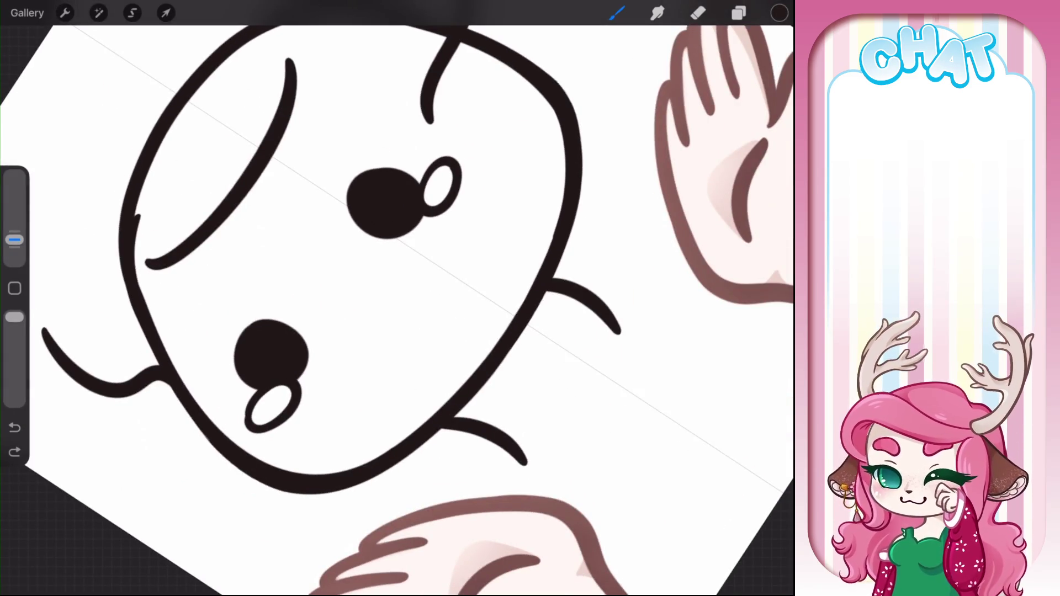
scroll(397, 310, down, 5)
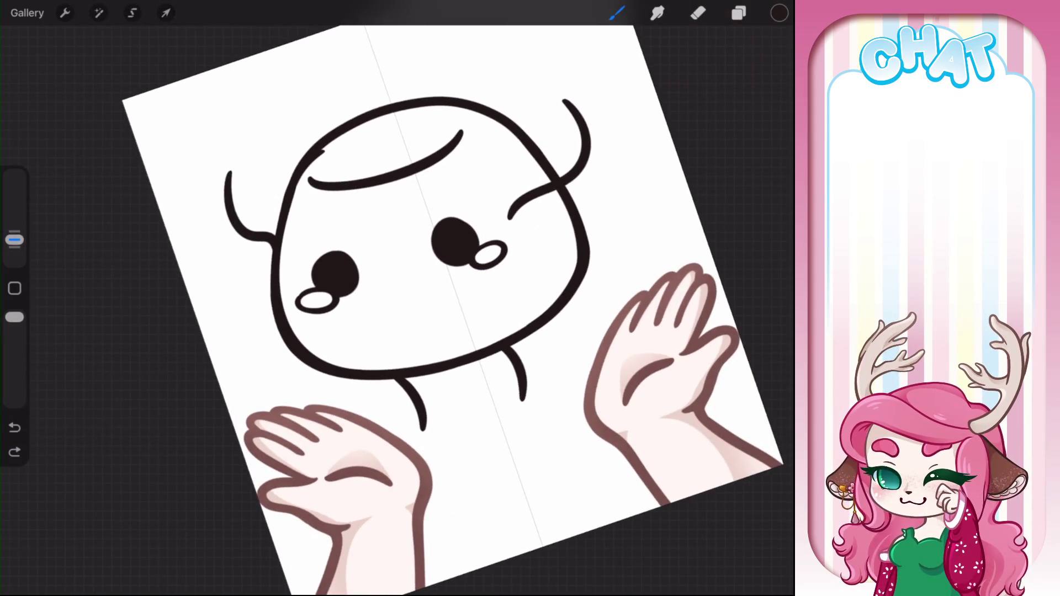
scroll(387, 359, up, 1)
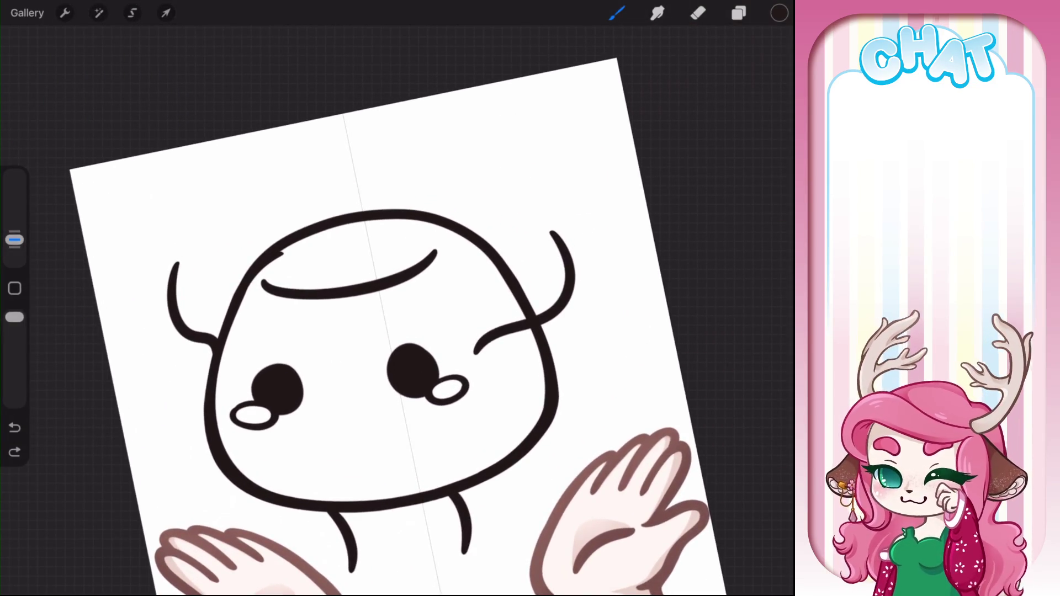
Draw a curved sprout stem rising from the top of the head
drag(335, 250, 437, 134)
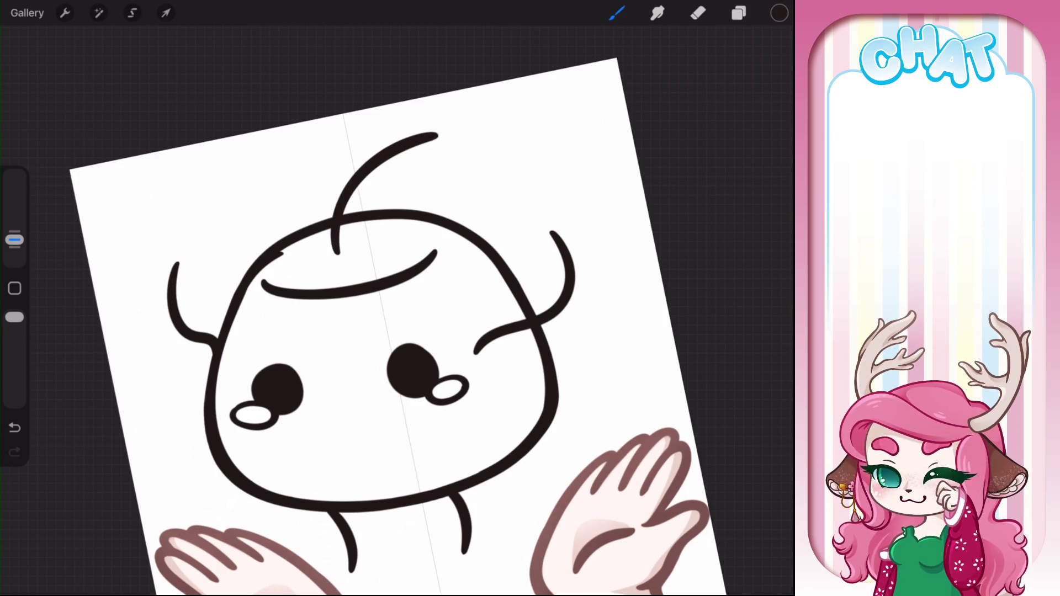
click(698, 12)
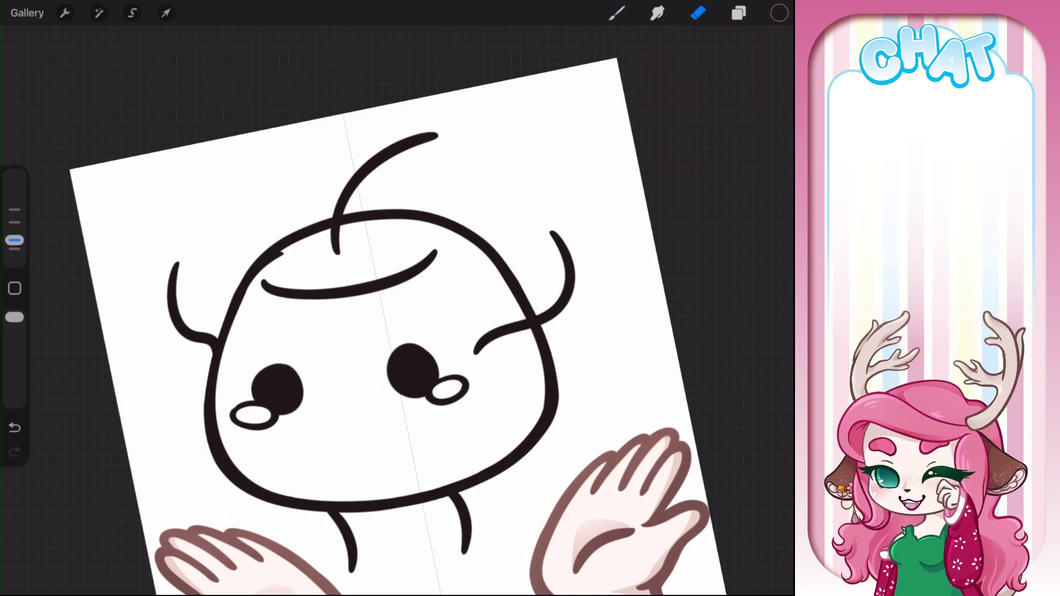
scroll(397, 332, up, 3)
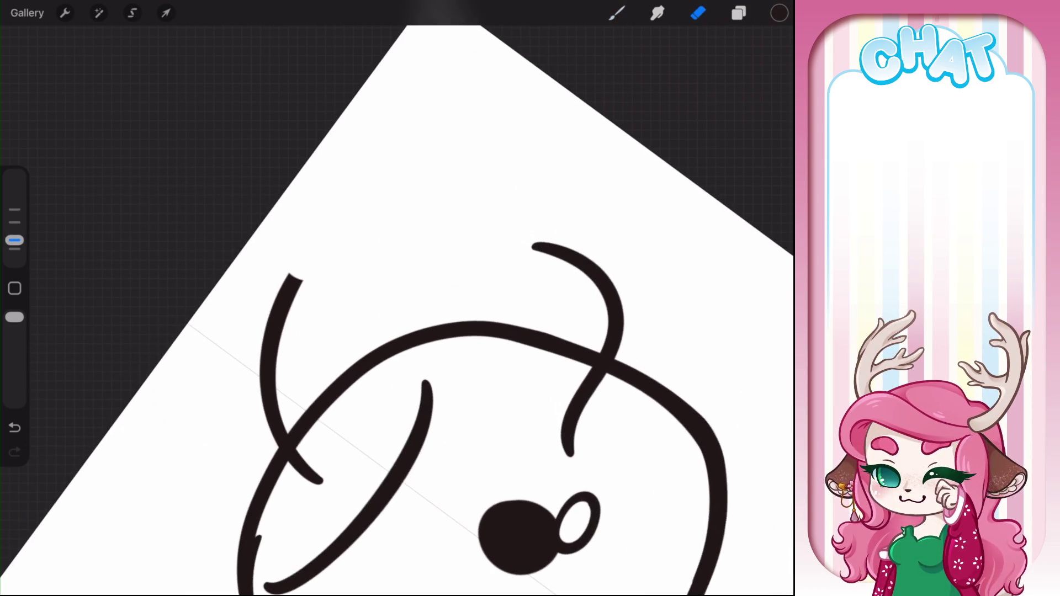
click(617, 13)
Draw the leaf outline at the stem's tip, undoing stray loop and hook strokes
mouse_move(301, 285)
mouse_down()
mouse_move(278, 268)
mouse_move(337, 189)
mouse_move(337, 265)
mouse_move(303, 285)
mouse_move(287, 276)
mouse_move(350, 171)
mouse_move(364, 265)
mouse_move(304, 290)
mouse_up()
key(ctrl+z)
key(ctrl+z)
mouse_move(327, 331)
mouse_down()
mouse_move(286, 325)
mouse_move(293, 222)
mouse_move(353, 301)
mouse_move(325, 334)
mouse_up()
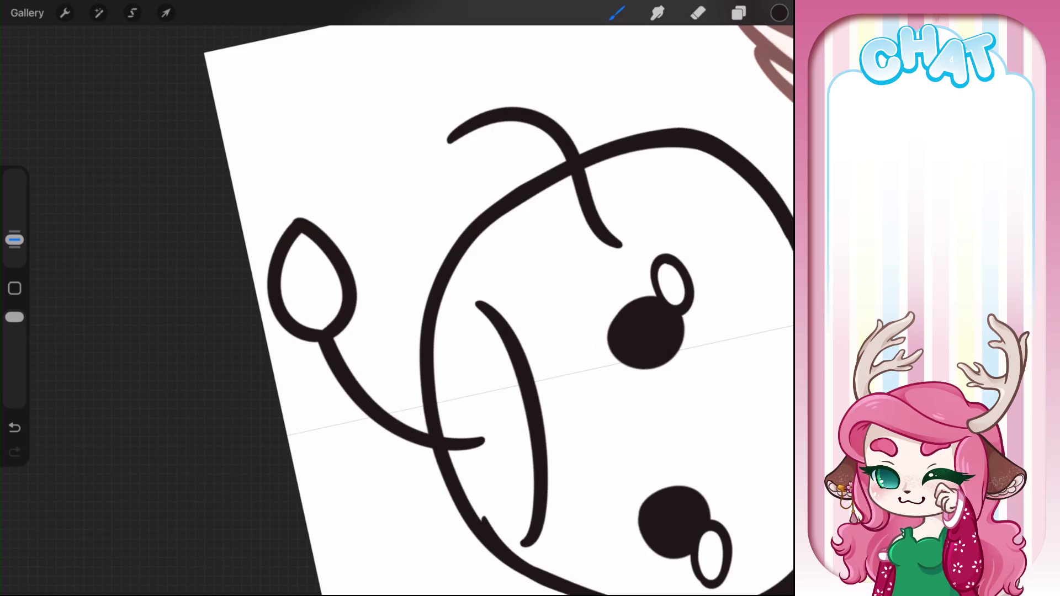
scroll(397, 309, down, 5)
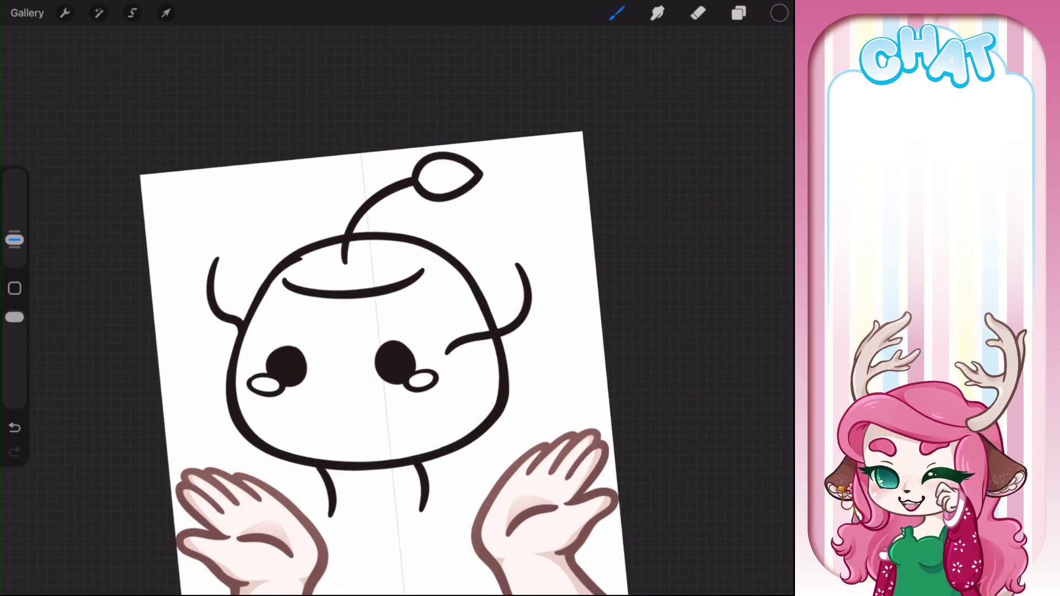
scroll(398, 309, up, 5)
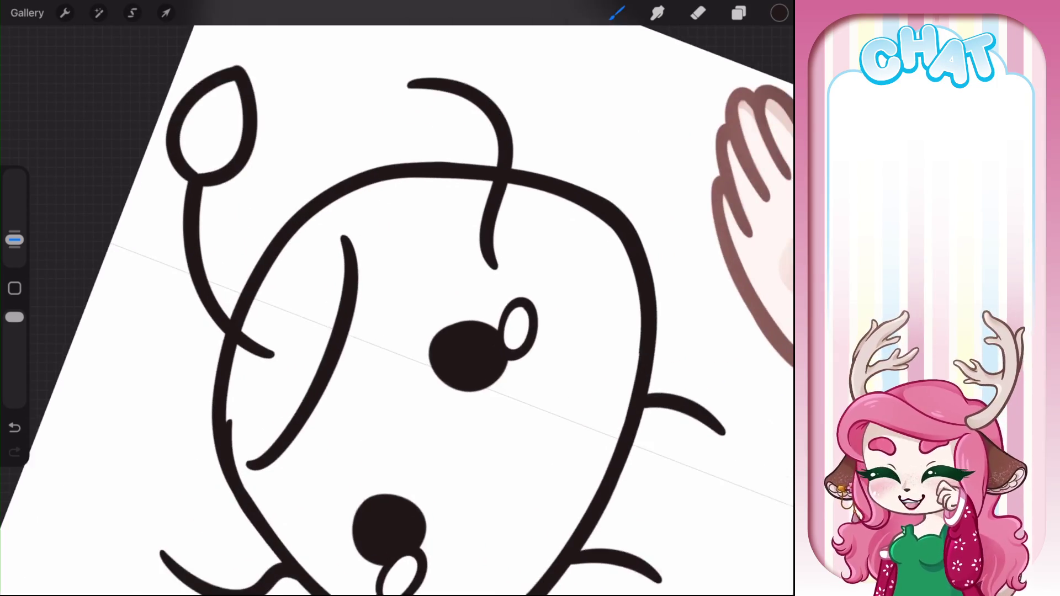
key(ctrl+z)
scroll(398, 310, down, 5)
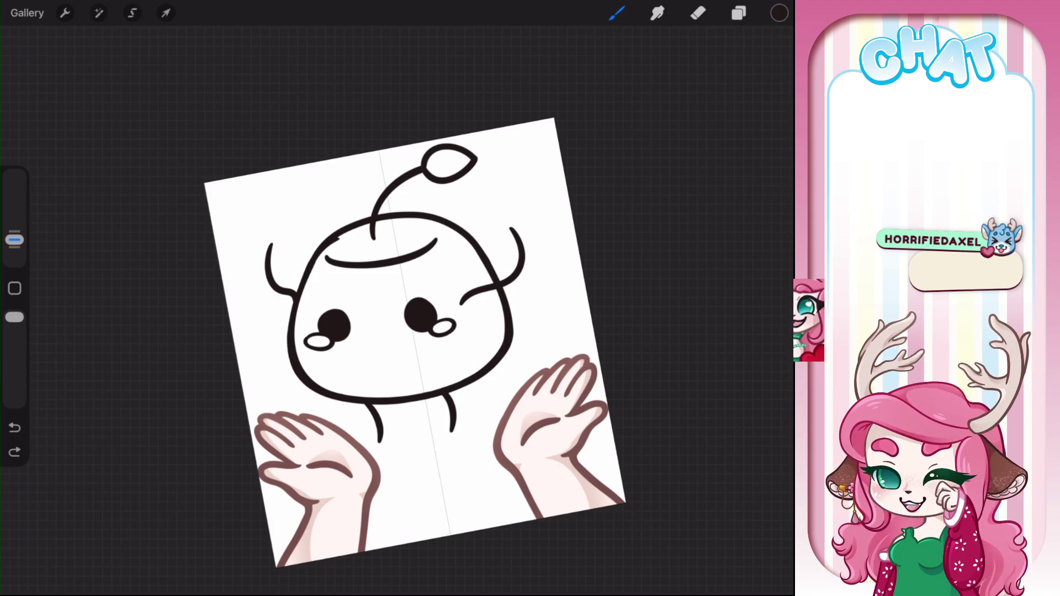
scroll(420, 332, up, 5)
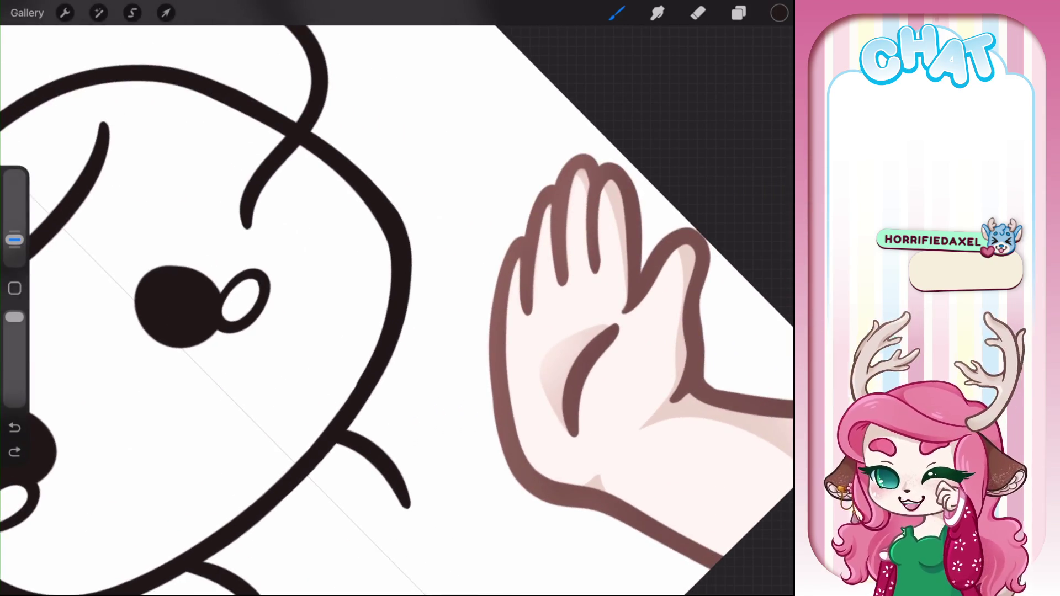
scroll(354, 298, down, 5)
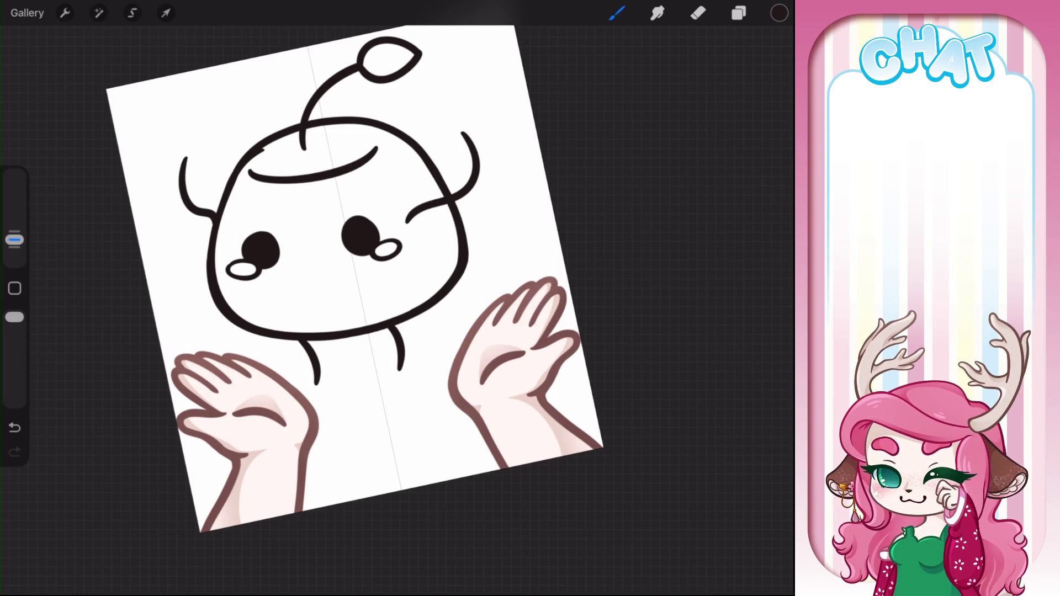
Freehand-select the left eye and adjust it with Transform
click(132, 12)
drag(296, 249, 292, 285)
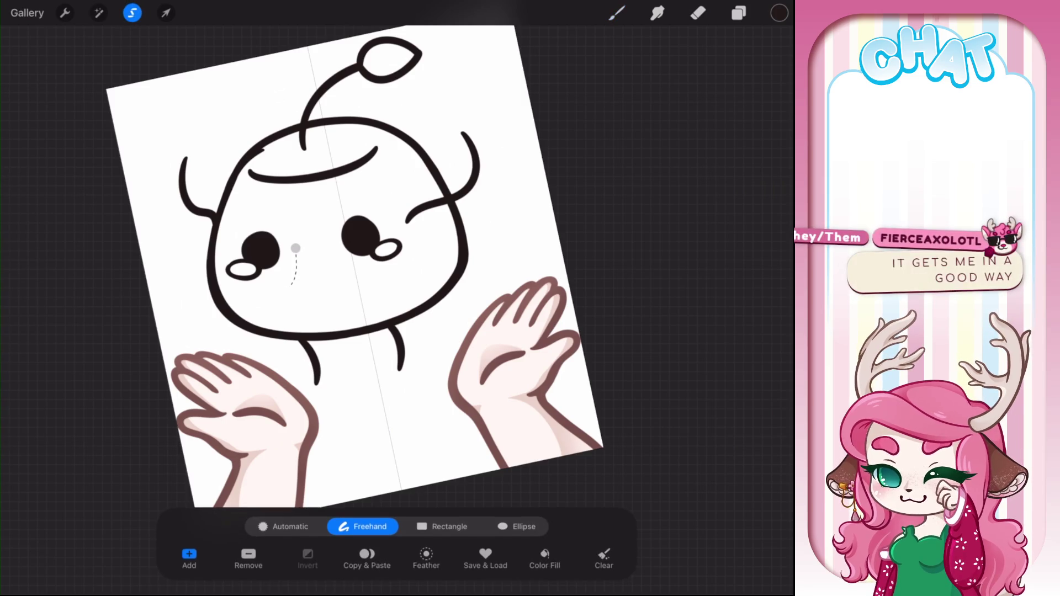
mouse_move(228, 287)
mouse_down()
mouse_move(224, 238)
mouse_move(295, 248)
mouse_move(258, 247)
mouse_up()
click(166, 12)
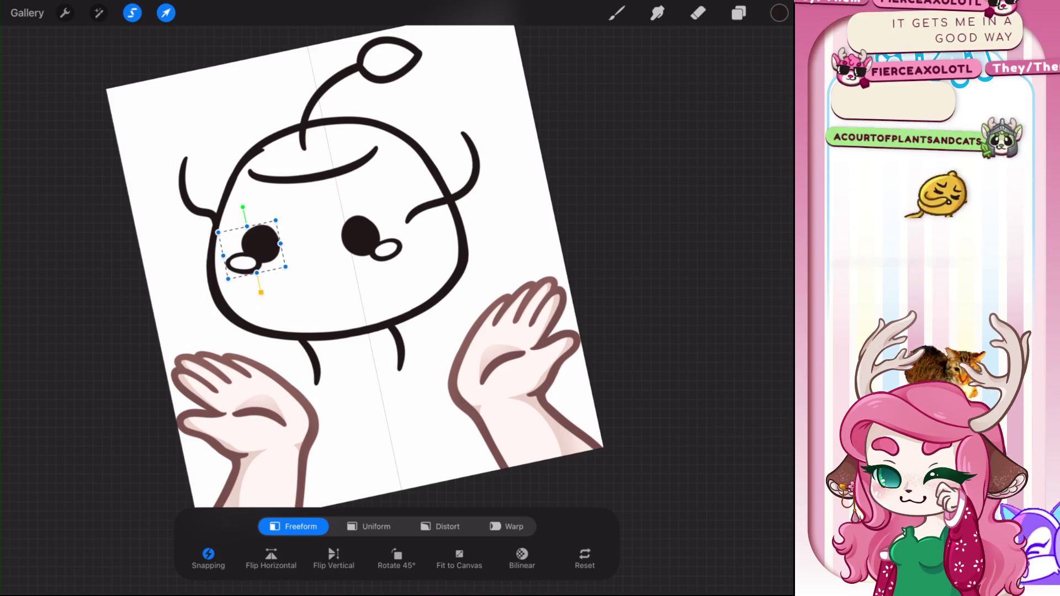
click(617, 13)
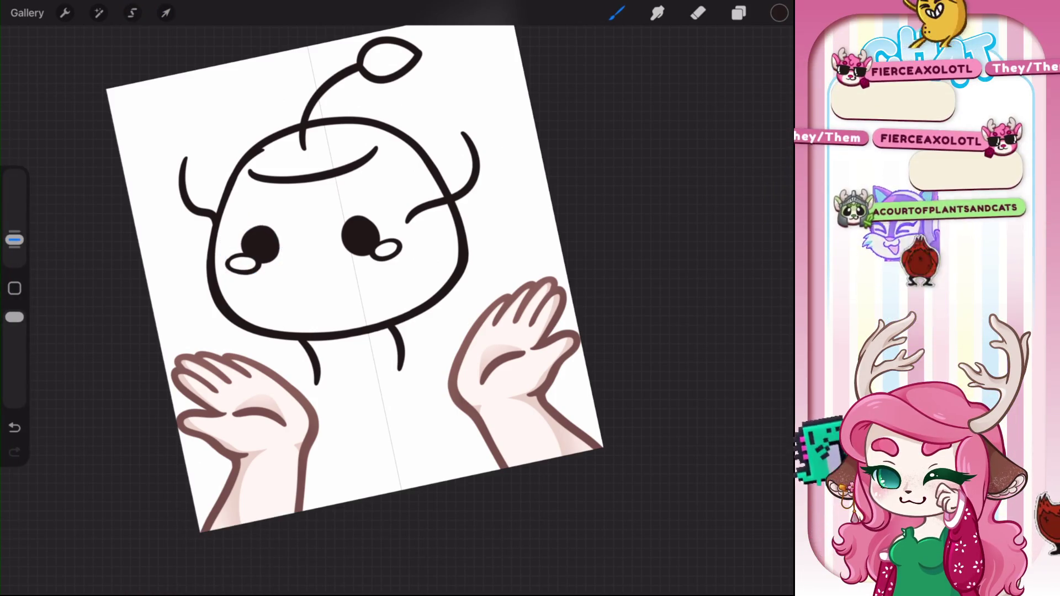
Move the whole lineart layer slightly right and down
click(166, 12)
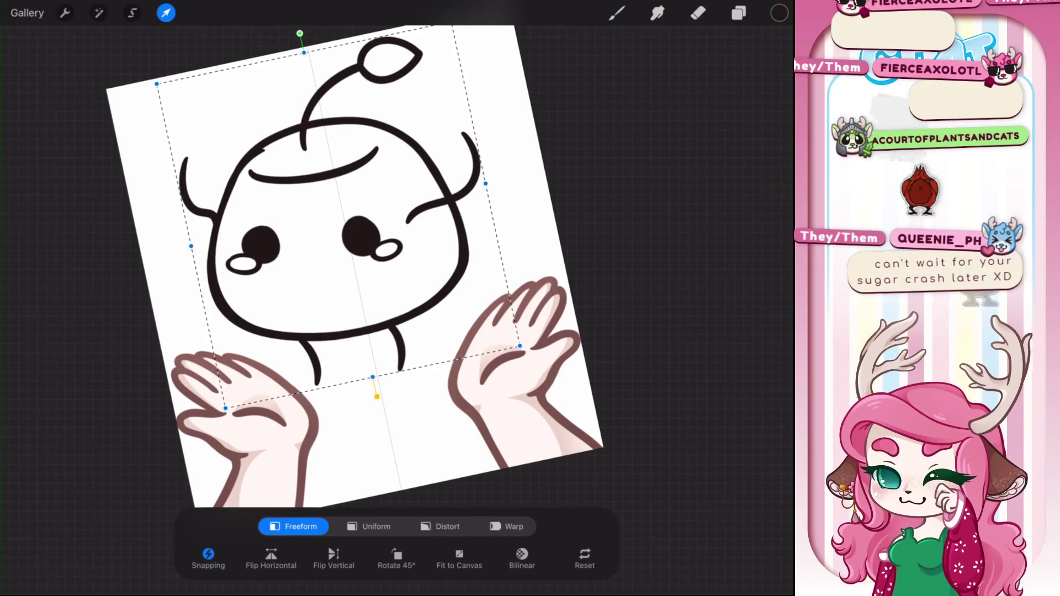
drag(331, 221, 341, 227)
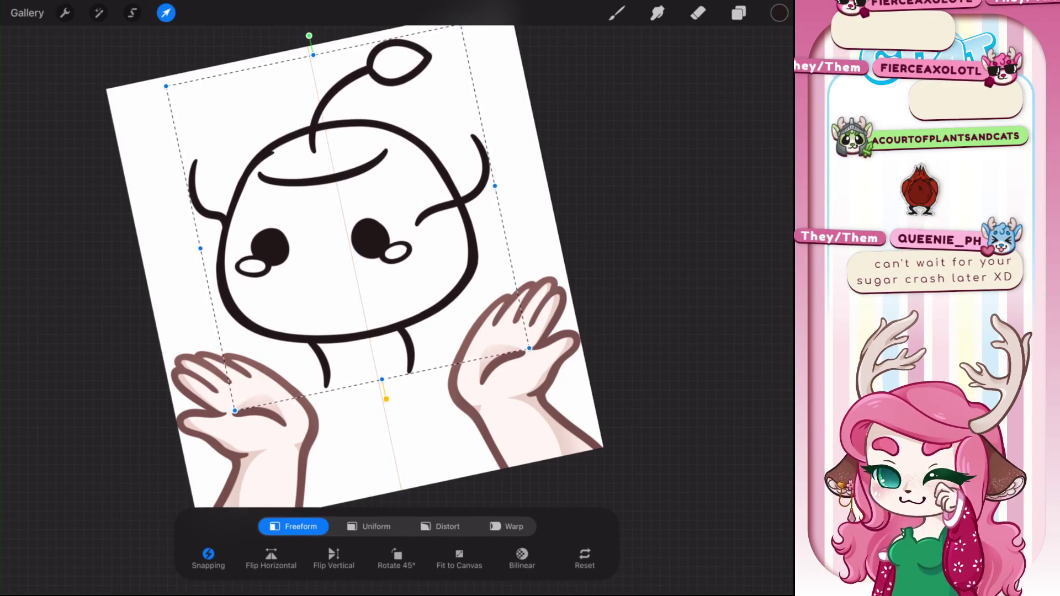
click(739, 13)
click(166, 13)
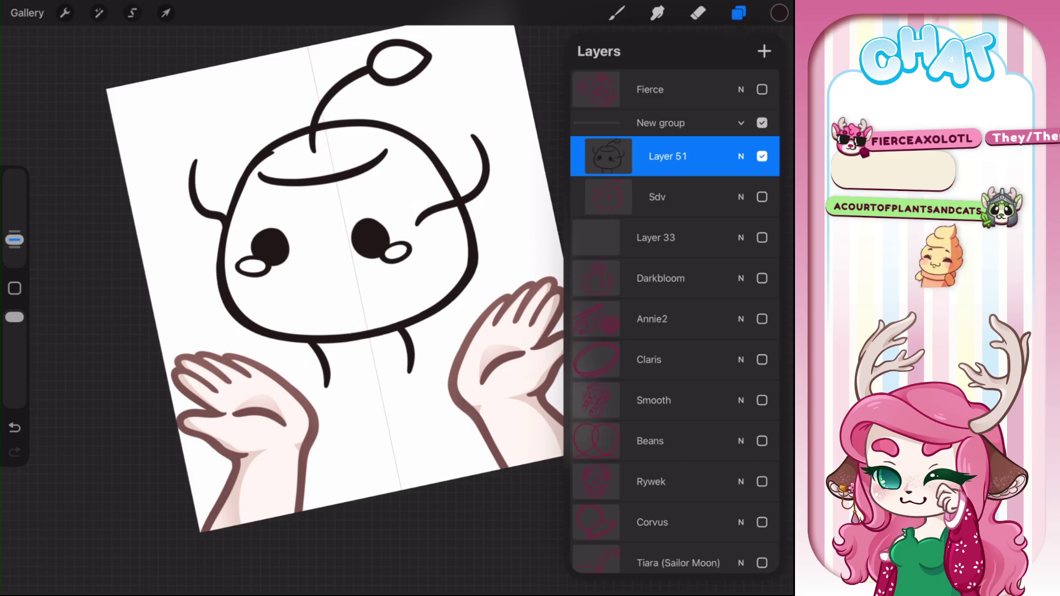
Hide and collapse New group, show the Claris sketch, and add Layer 53 above it
click(762, 123)
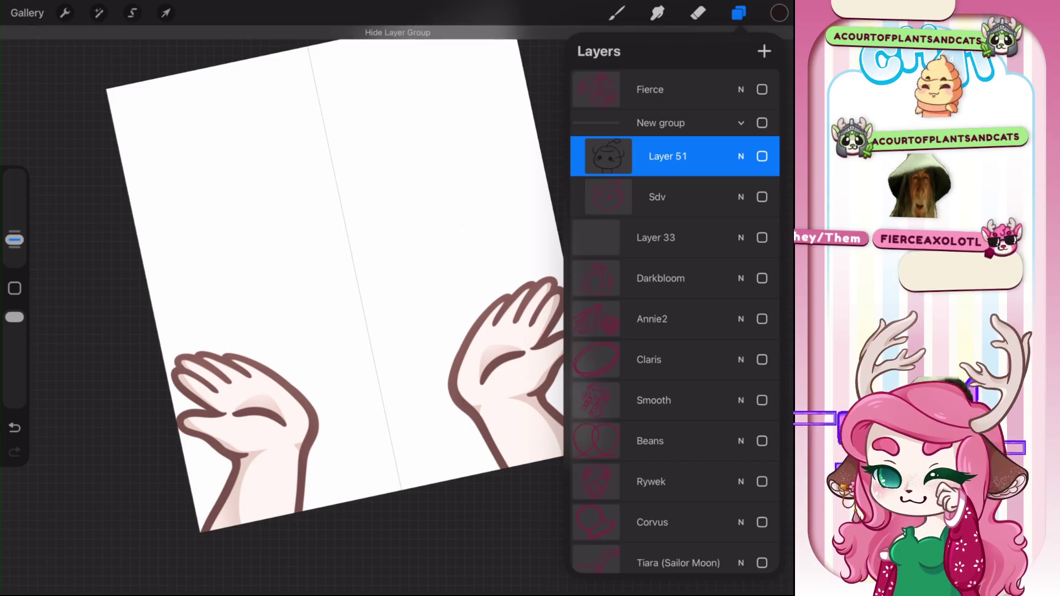
click(741, 123)
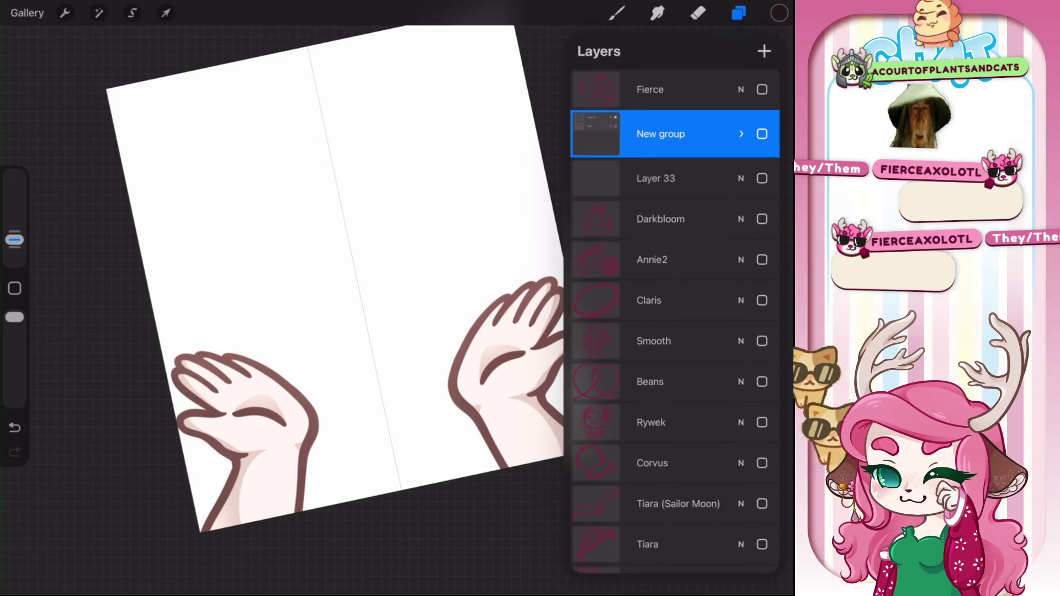
click(762, 300)
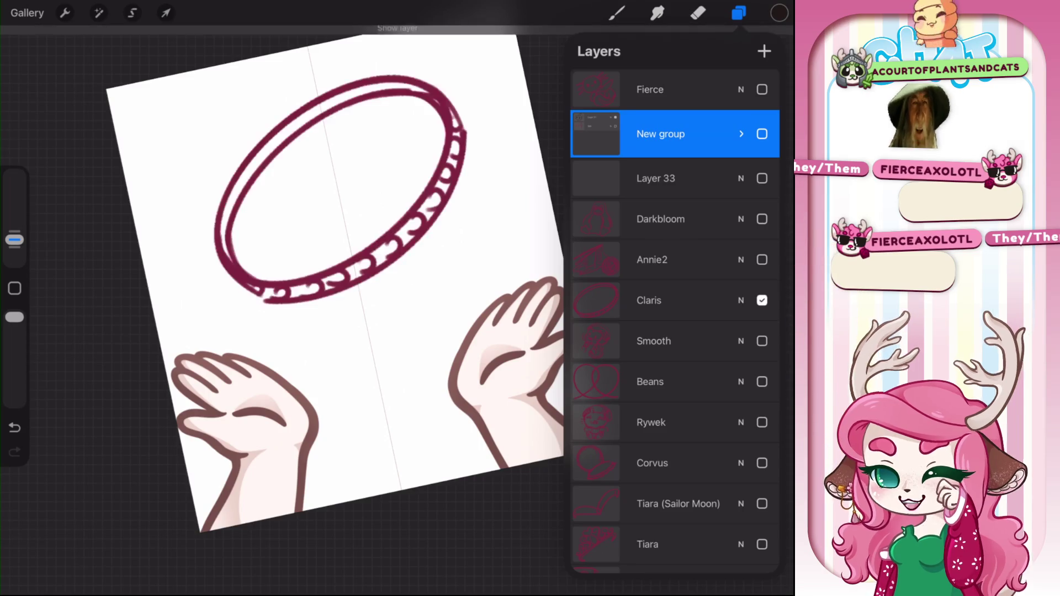
click(741, 301)
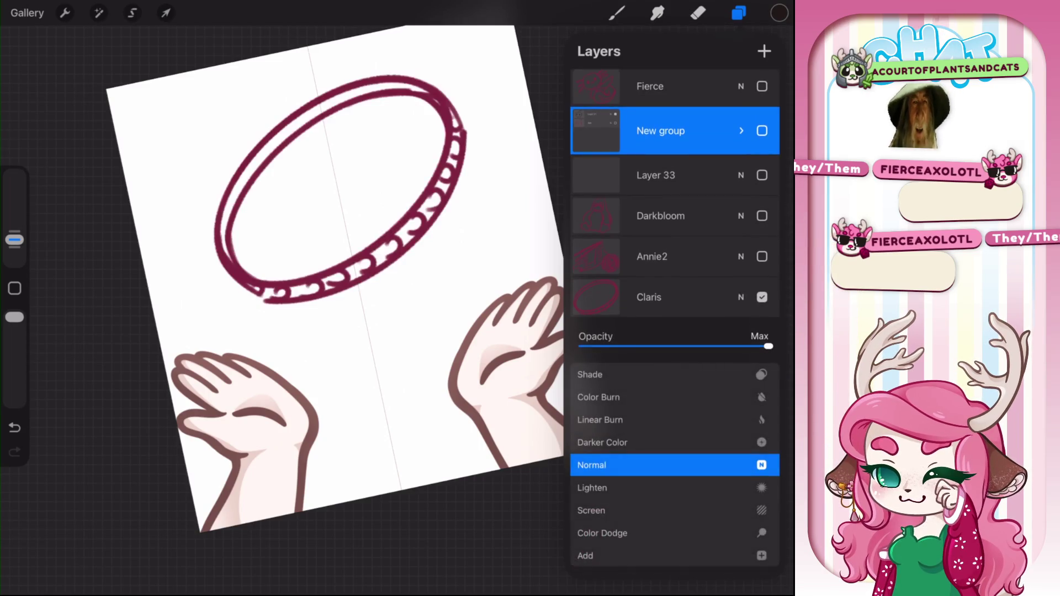
click(741, 297)
click(649, 297)
click(764, 50)
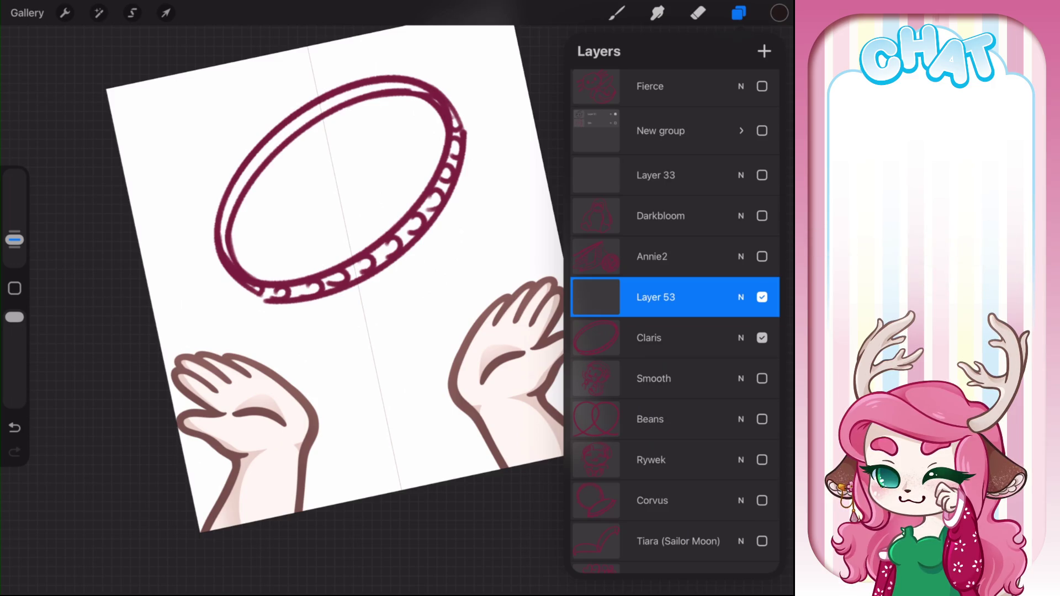
click(617, 12)
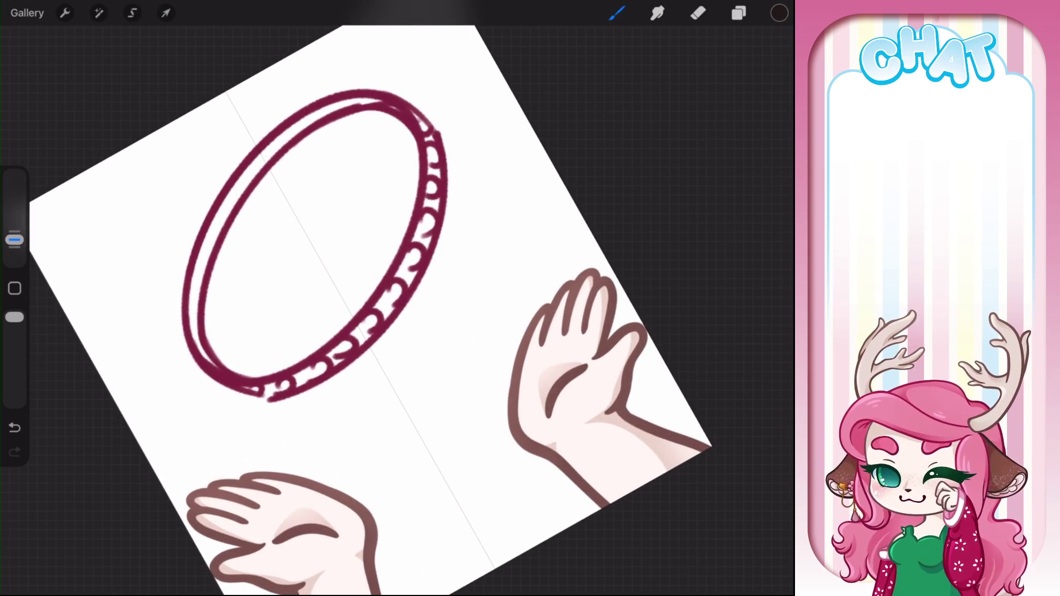
Lower the Claris sketch layer's opacity so the halo fades to pale pink
mouse_move(407, 119)
mouse_down()
mouse_move(208, 248)
mouse_move(231, 343)
mouse_up()
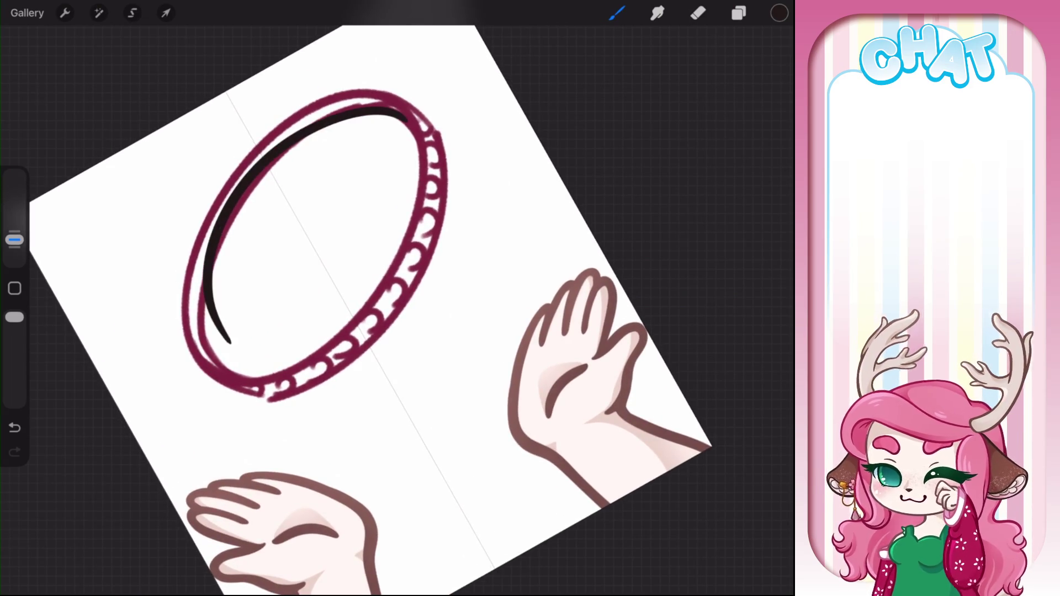
key(ctrl+z)
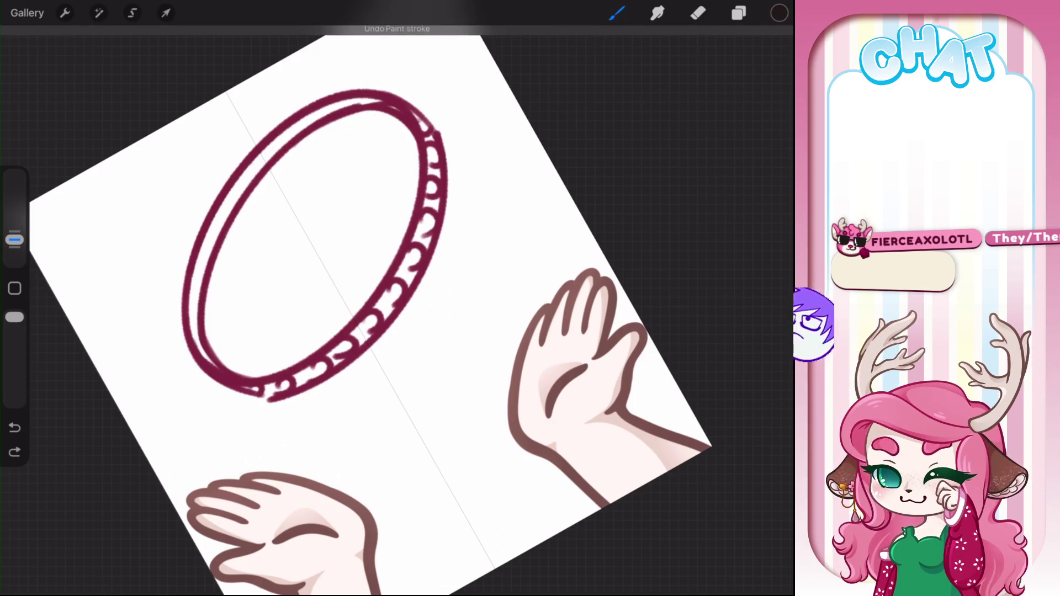
click(738, 13)
click(741, 300)
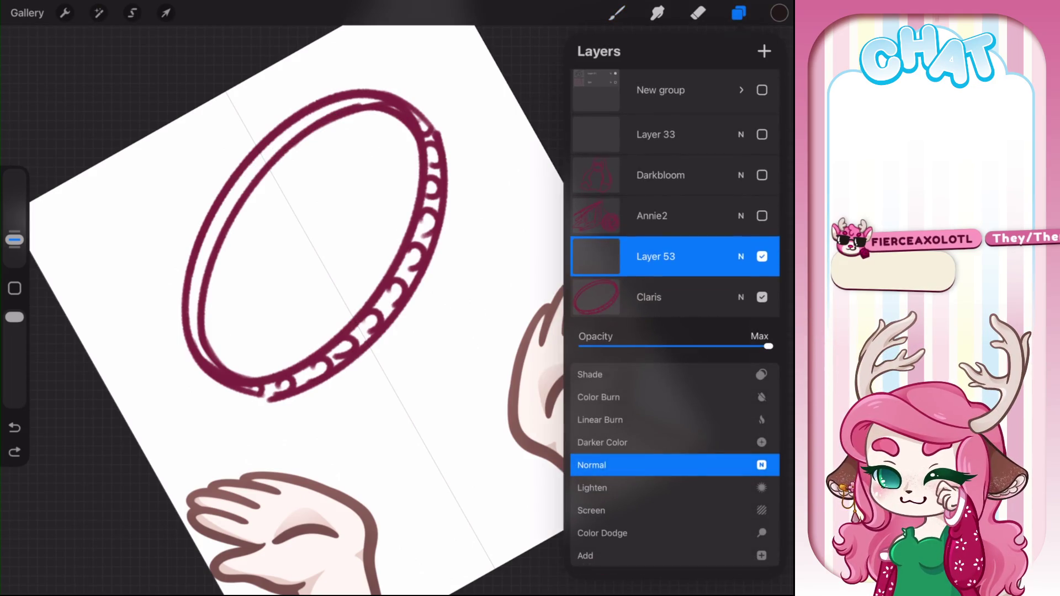
drag(768, 346, 640, 346)
click(741, 256)
click(596, 256)
Trace a bold black ellipse over the pink halo ring
mouse_move(200, 313)
mouse_down()
mouse_move(231, 380)
mouse_move(310, 105)
mouse_up()
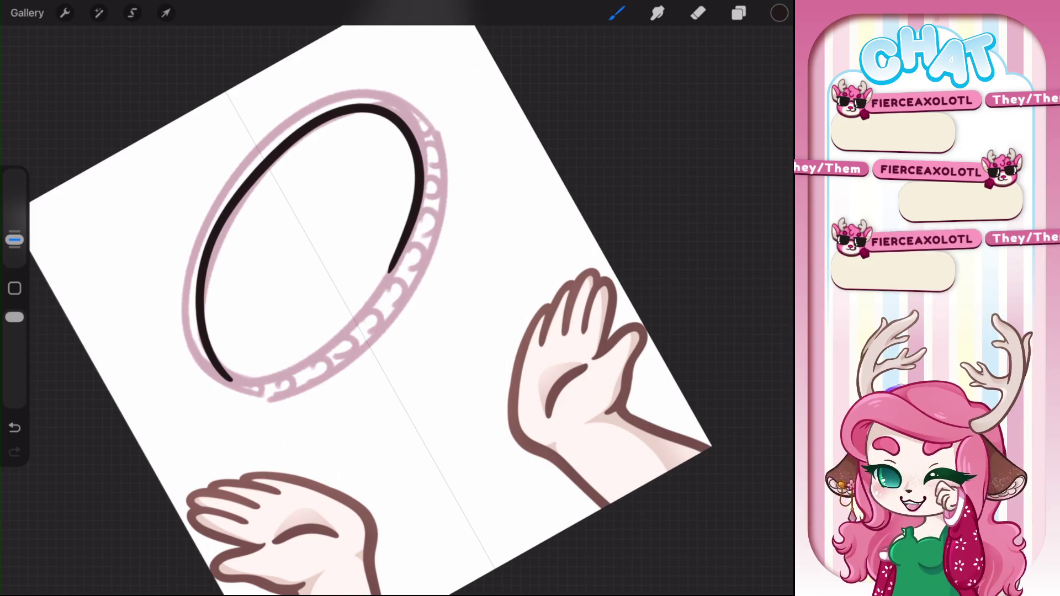
key(ctrl+z)
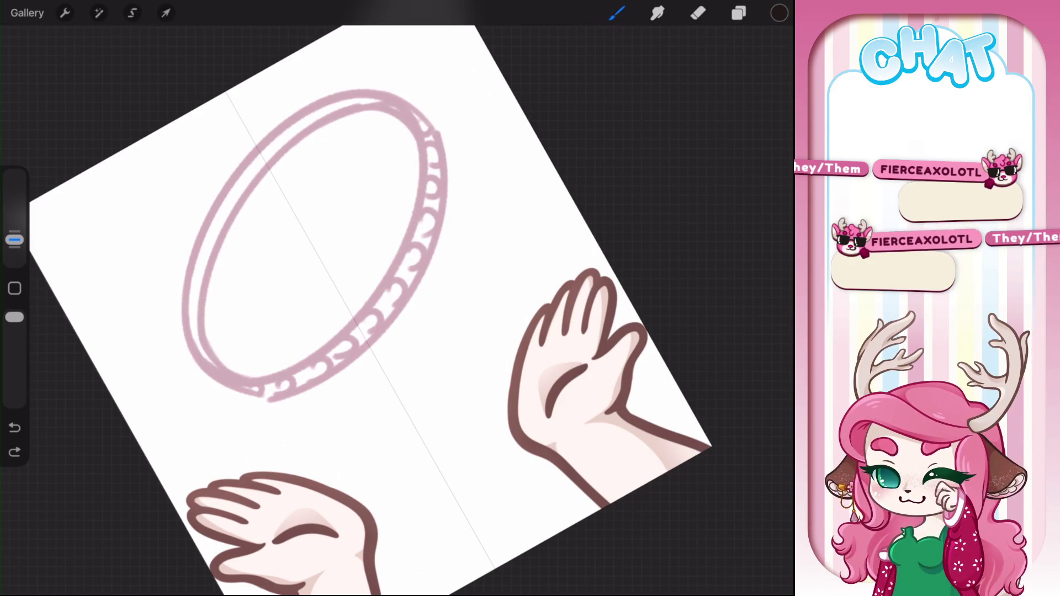
mouse_move(386, 102)
mouse_down()
mouse_move(268, 148)
mouse_move(287, 421)
mouse_move(395, 106)
mouse_up()
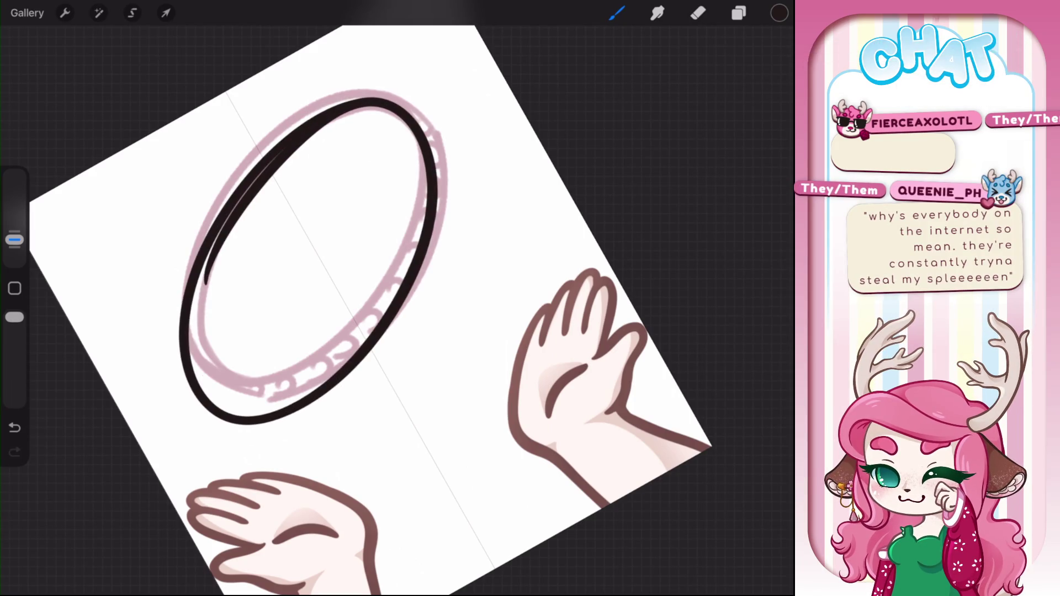
scroll(381, 138, up, 5)
click(617, 12)
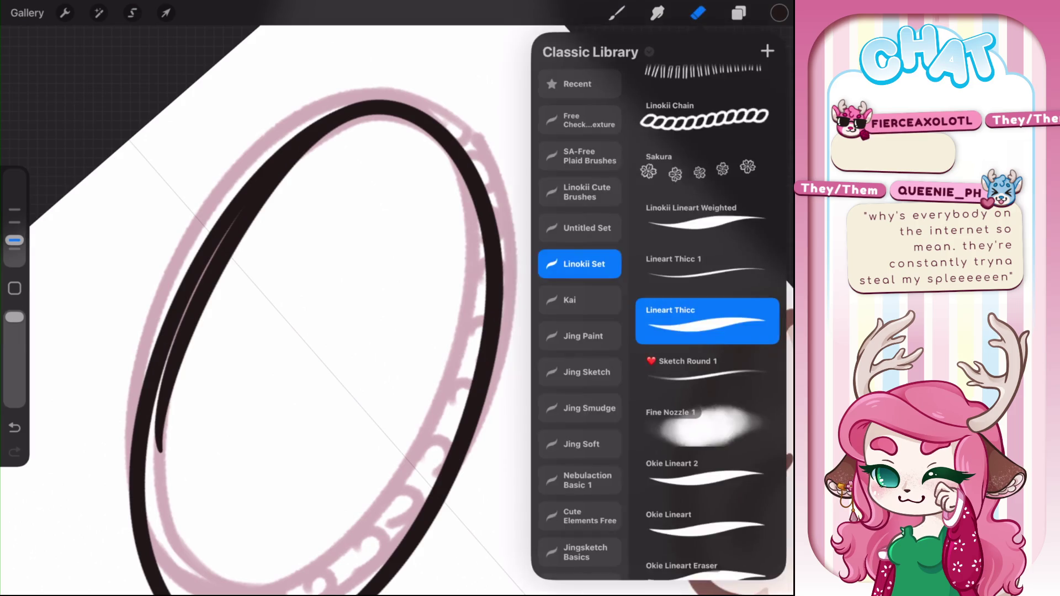
Erase the thin inner line inside the ellipse with the Lineart Thicc brush, undoing two bad erases
click(617, 13)
mouse_move(156, 446)
mouse_down()
mouse_move(248, 227)
mouse_move(192, 309)
mouse_up()
drag(156, 424, 336, 132)
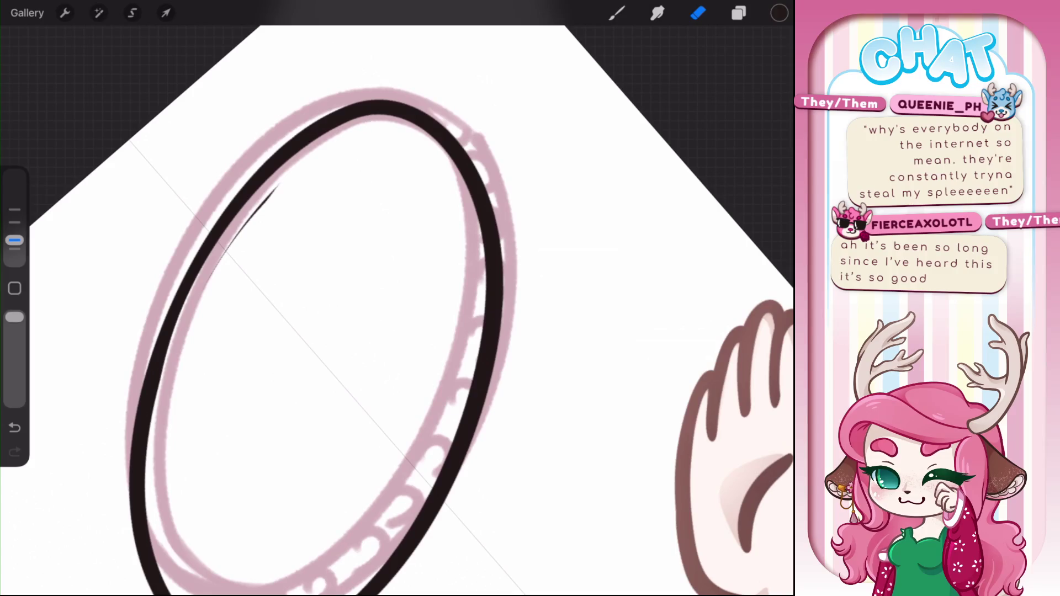
drag(210, 281, 278, 185)
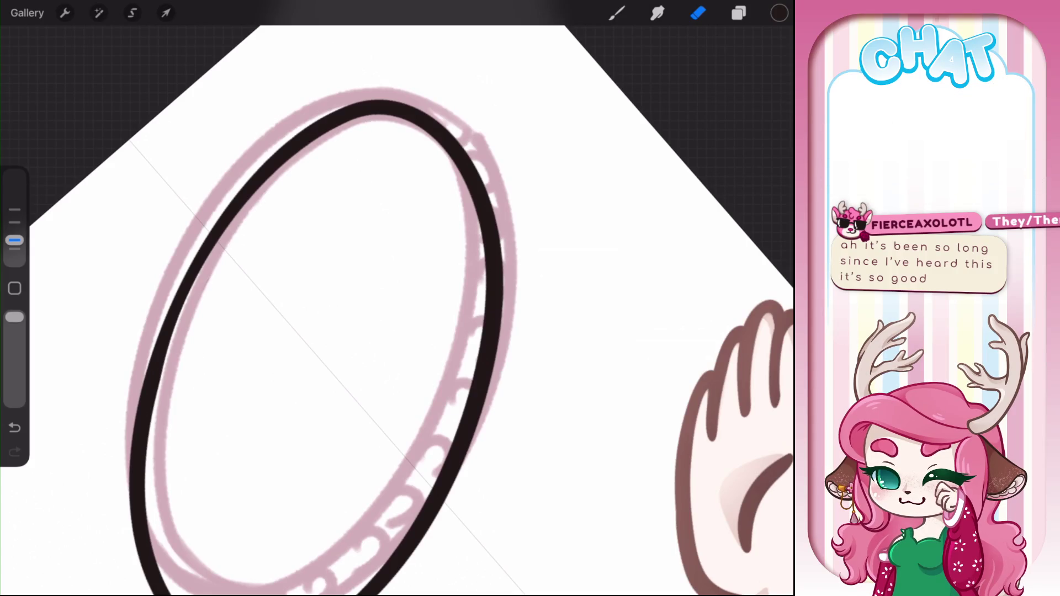
scroll(398, 298, up, 2)
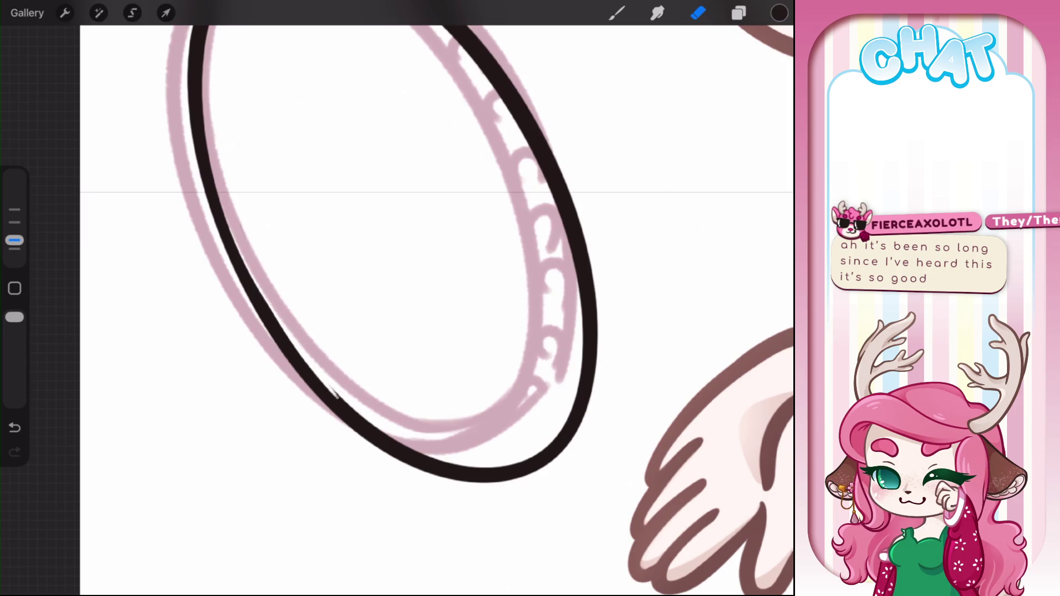
key(ctrl+z)
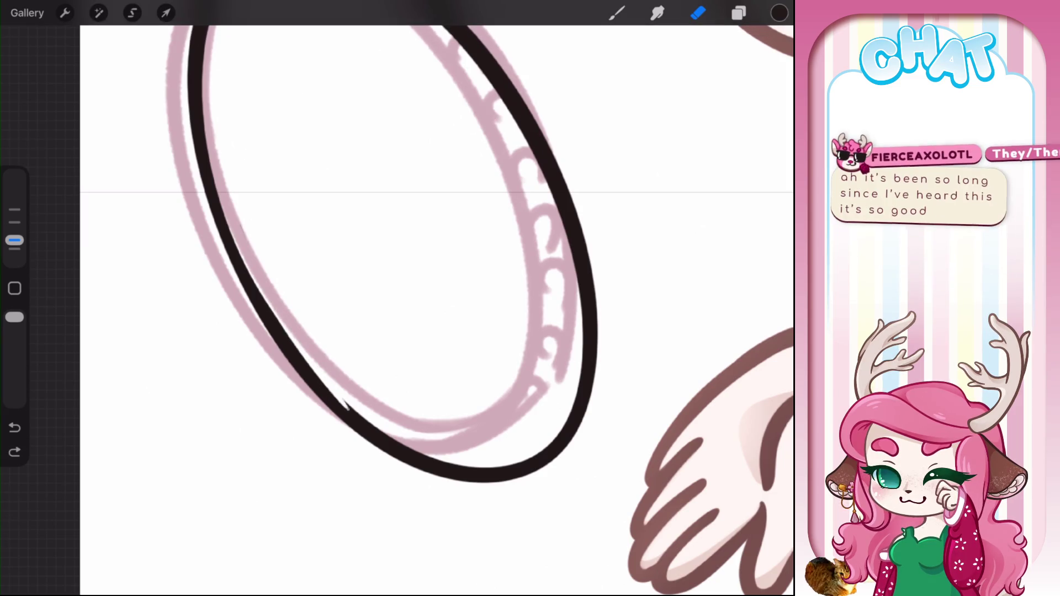
scroll(398, 298, up, 2)
key(ctrl+z)
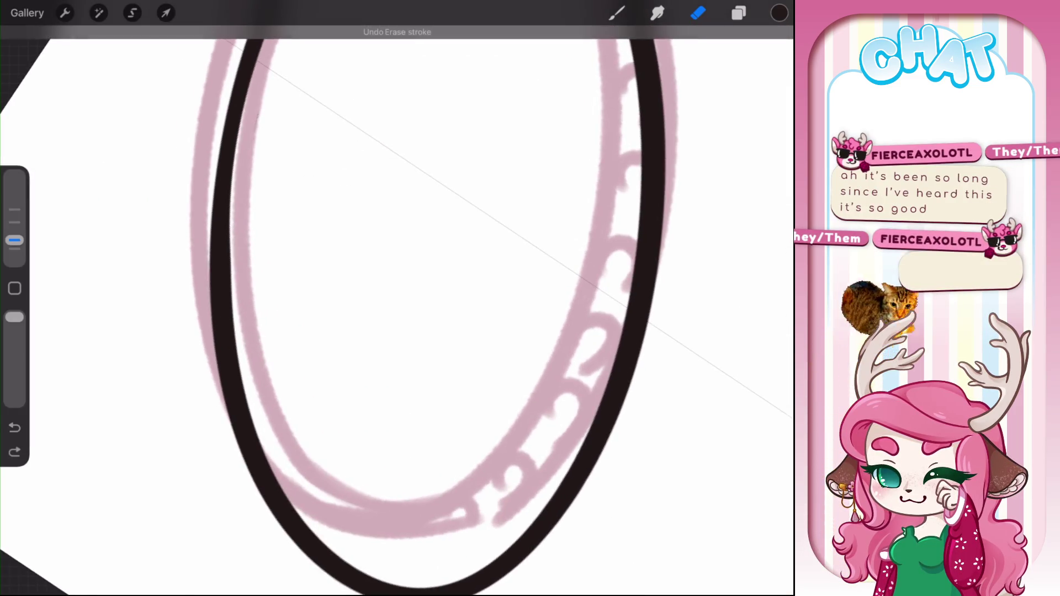
Trim slivers off the black ellipse's inner edge
drag(230, 228, 231, 318)
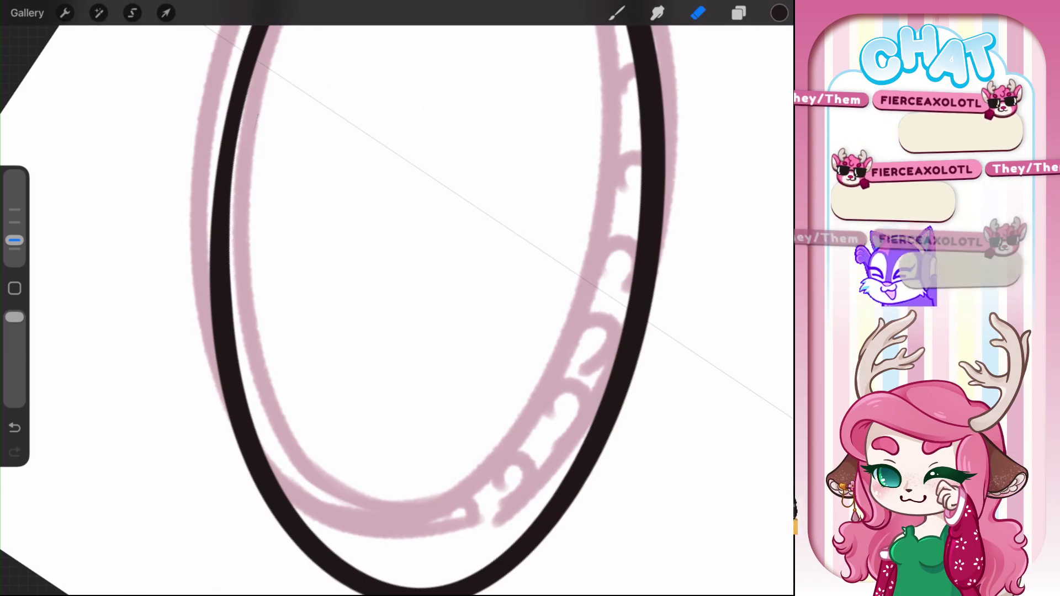
drag(232, 217, 231, 341)
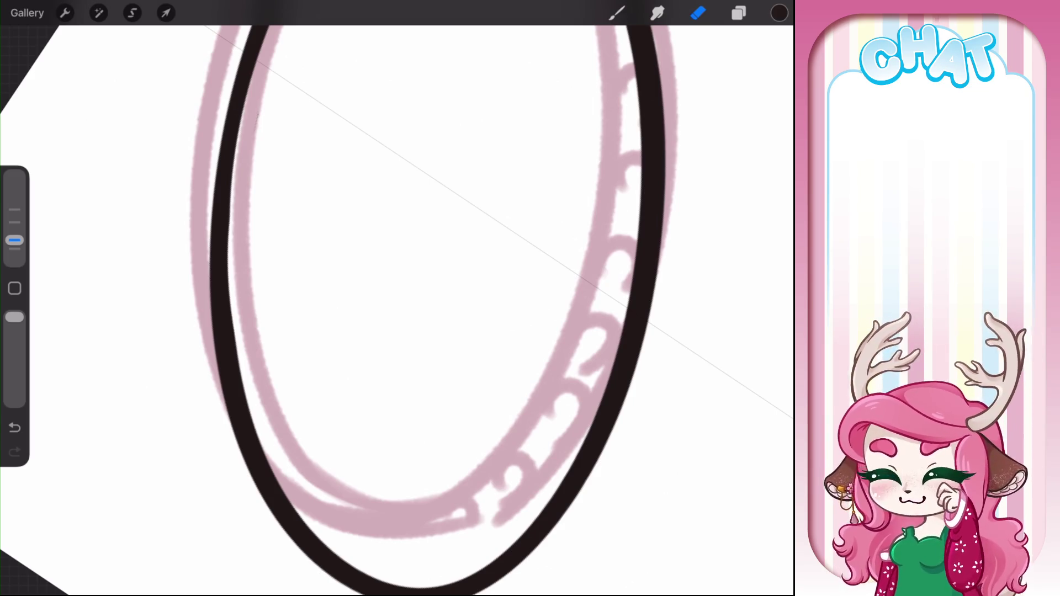
scroll(342, 298, down, 5)
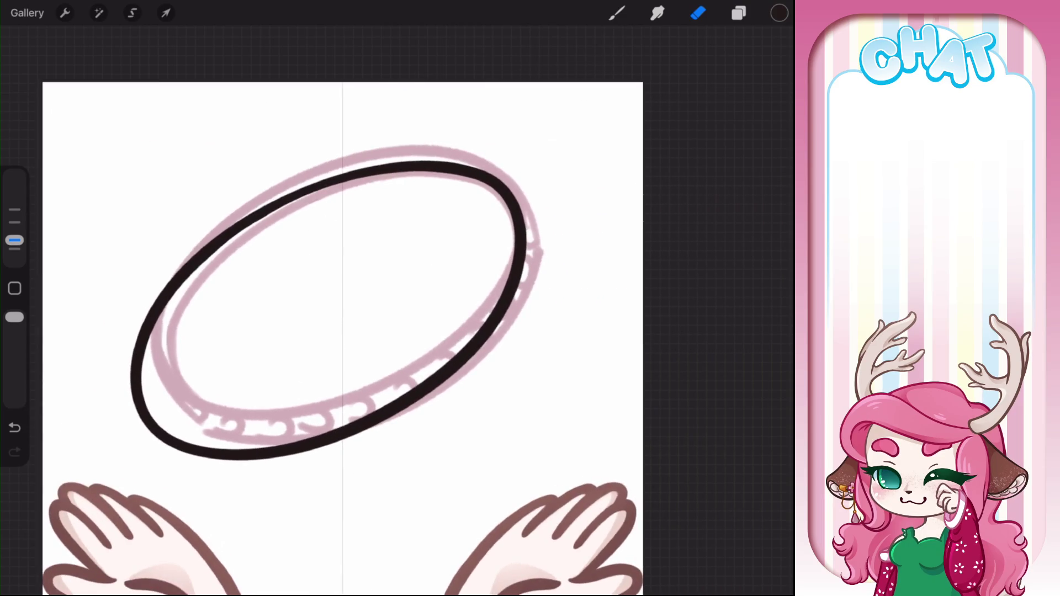
Move the black ellipse up to sit over the pink sketch
click(166, 13)
drag(331, 309, 336, 279)
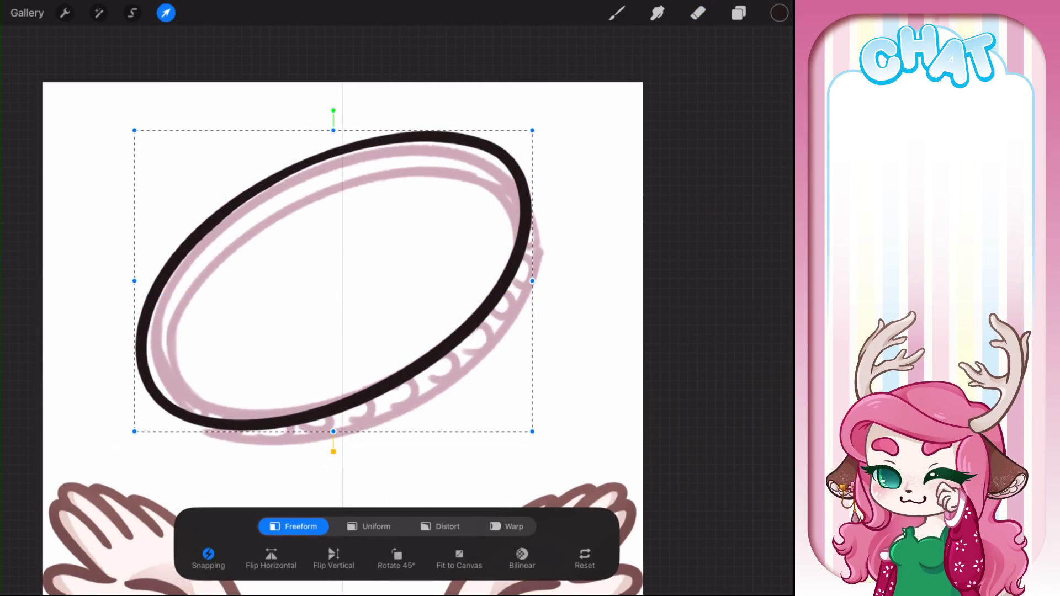
click(616, 13)
scroll(343, 298, up, 2)
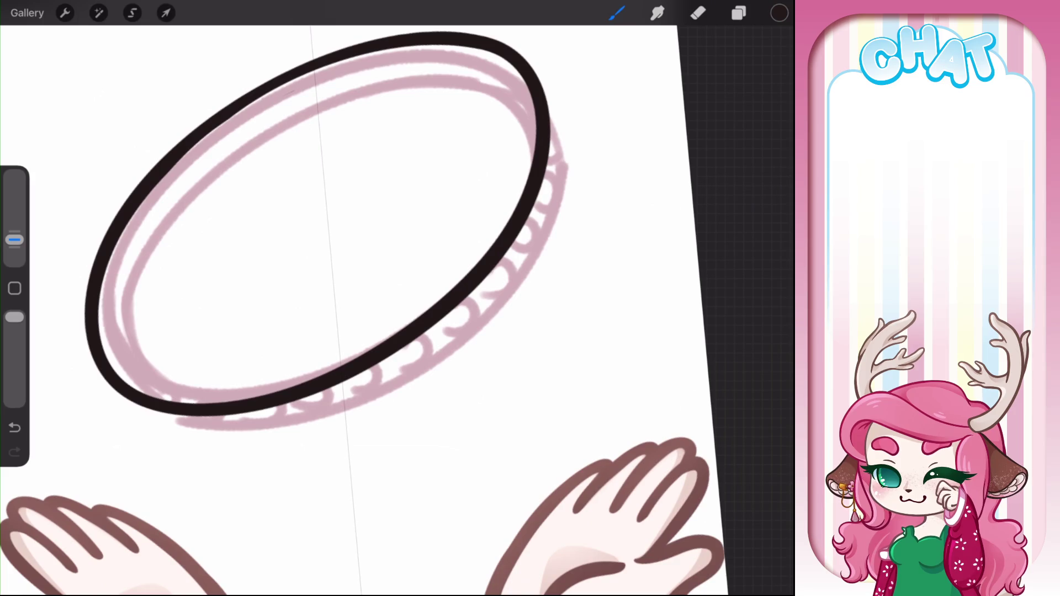
On a new layer, draw the halo's outer line from lower left up to the top
click(739, 13)
click(764, 50)
click(738, 12)
drag(83, 296, 158, 444)
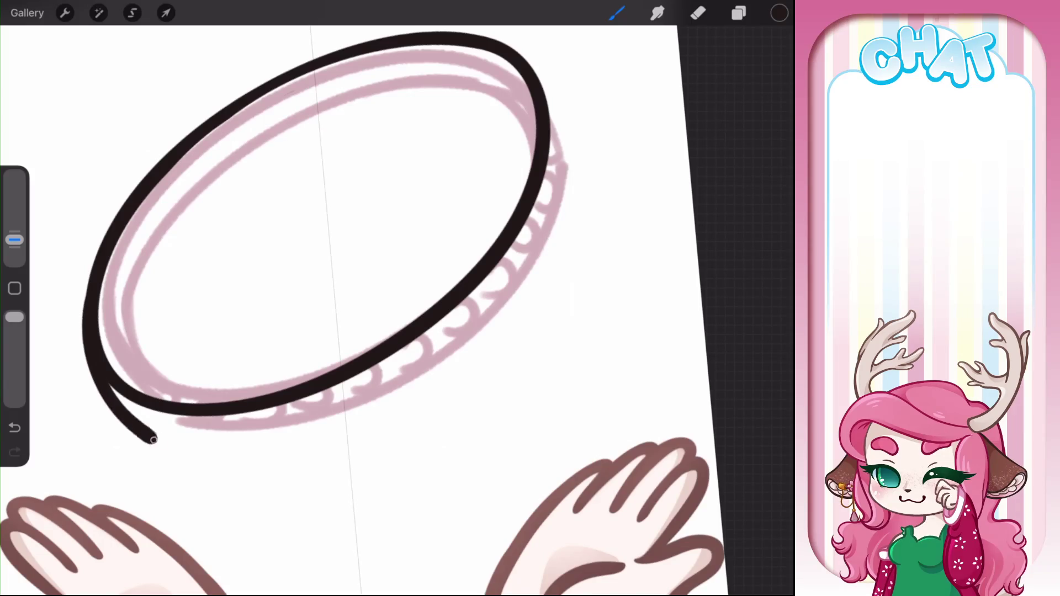
scroll(419, 332, up, 2)
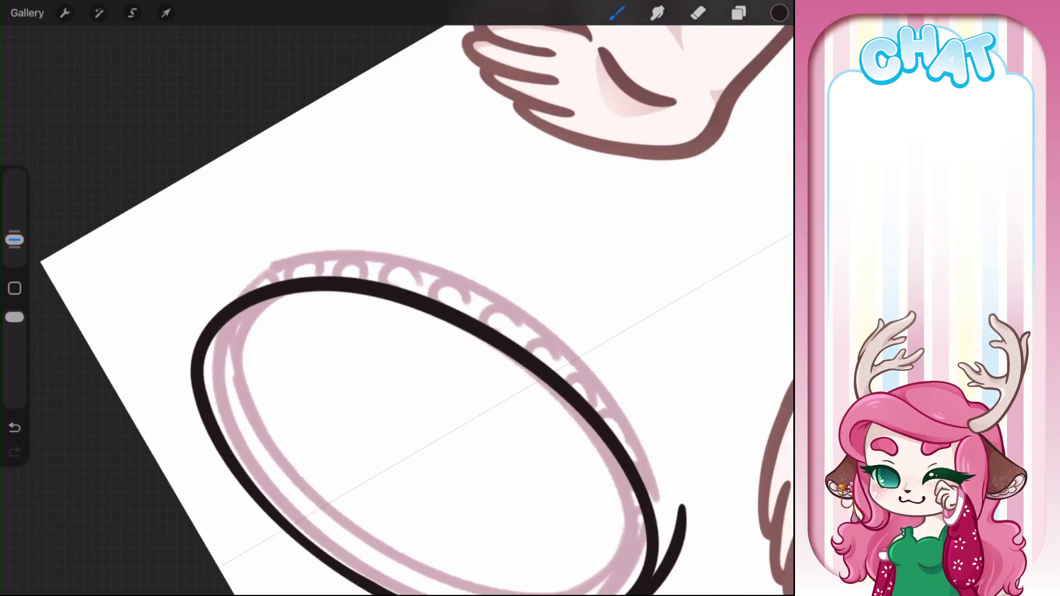
mouse_move(195, 390)
mouse_down()
mouse_move(193, 365)
mouse_move(238, 272)
mouse_up()
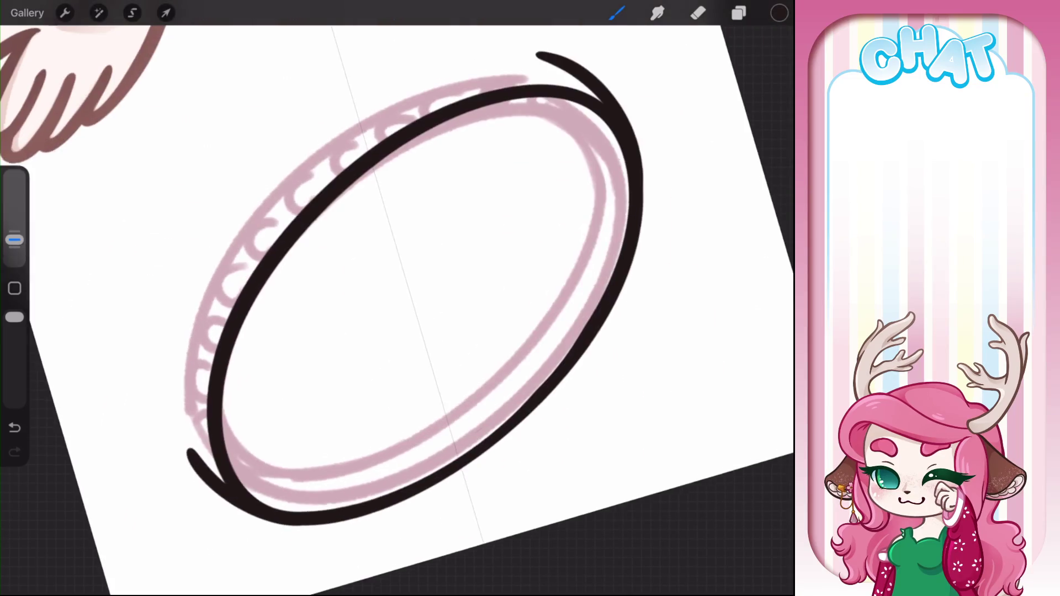
scroll(414, 298, up, 1)
mouse_move(209, 479)
mouse_down()
mouse_move(194, 343)
mouse_move(534, 55)
mouse_up()
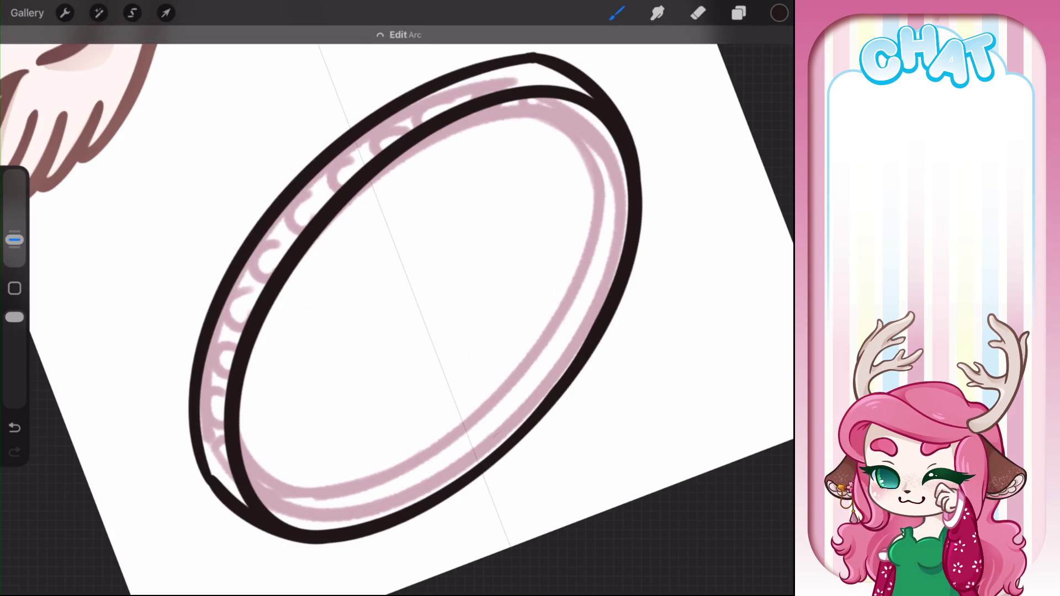
Thicken the ring's lower-left outer line, undoing an unwanted erase cut
drag(200, 400, 221, 483)
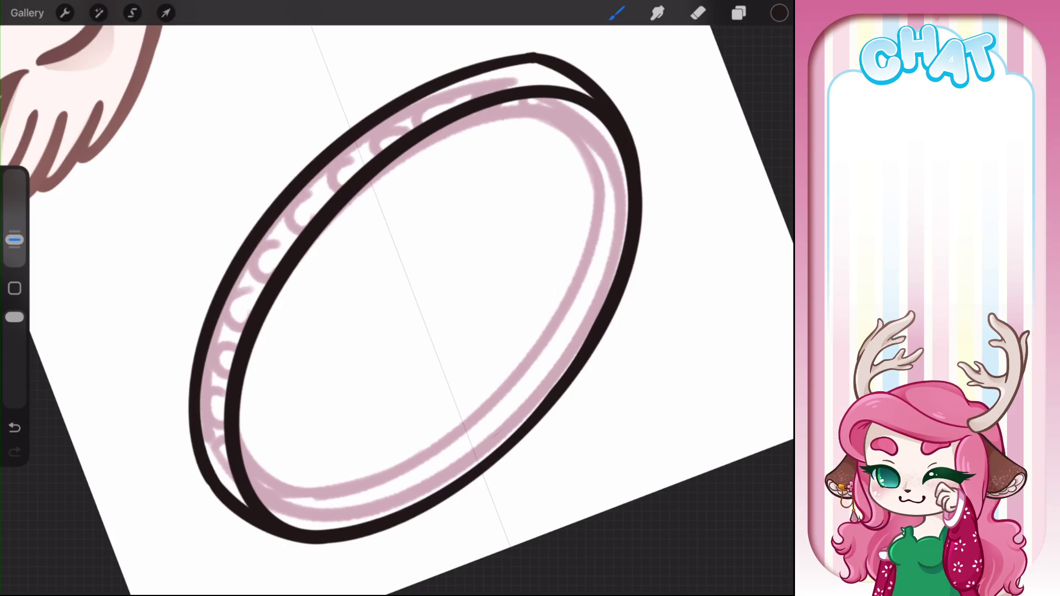
scroll(237, 237, up, 5)
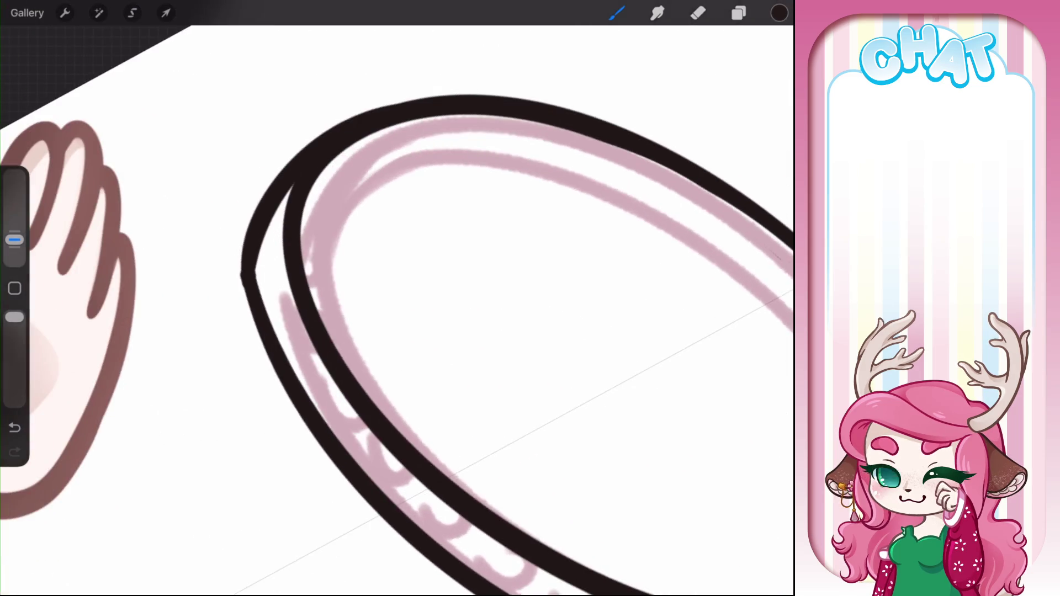
mouse_move(264, 306)
mouse_down()
mouse_move(255, 251)
mouse_move(270, 212)
mouse_move(246, 289)
mouse_up()
key(e)
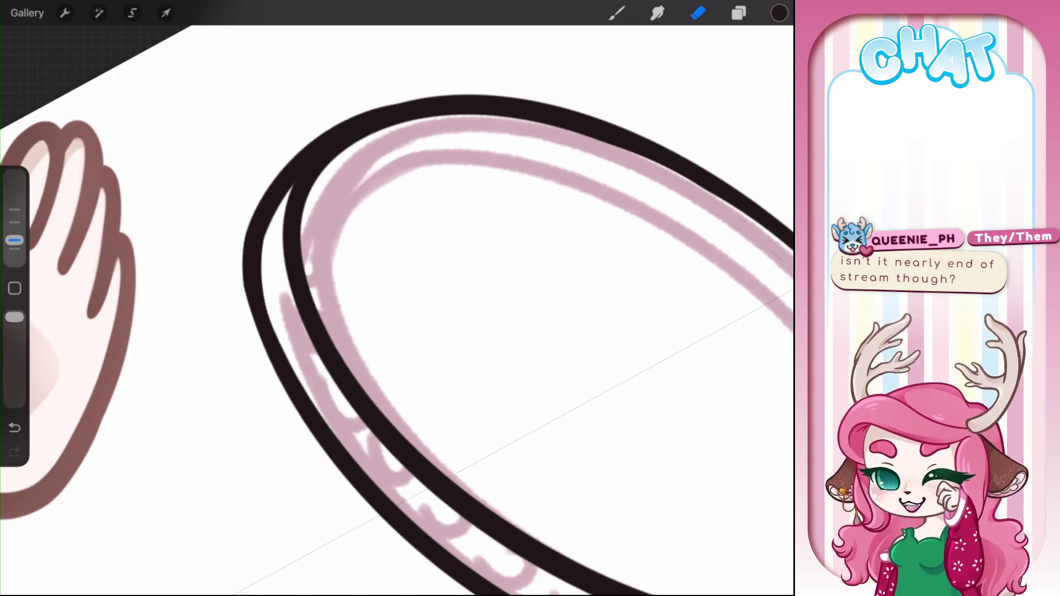
scroll(497, 298, down, 5)
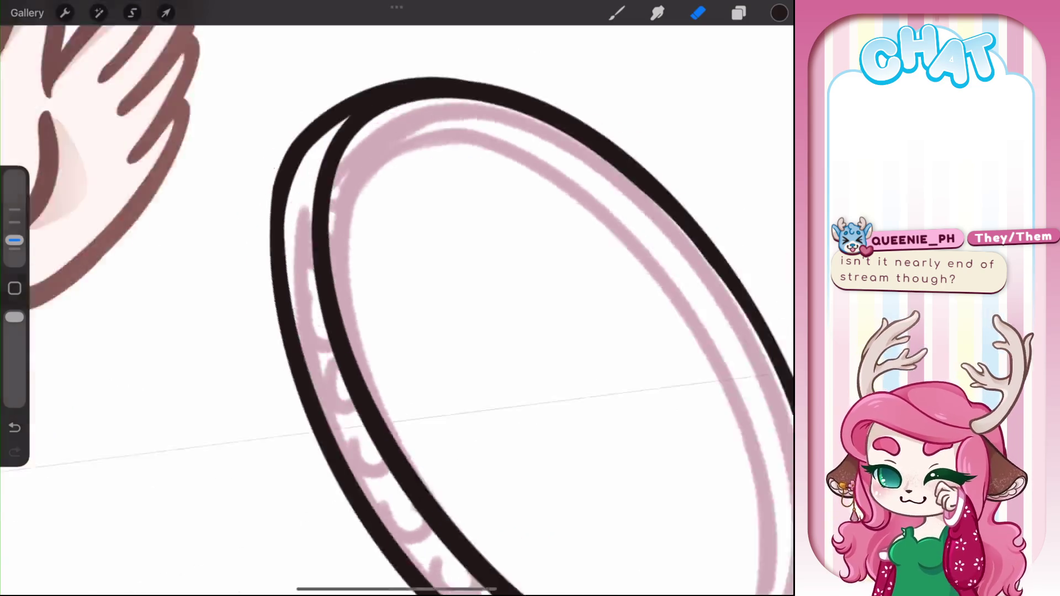
scroll(497, 298, up, 5)
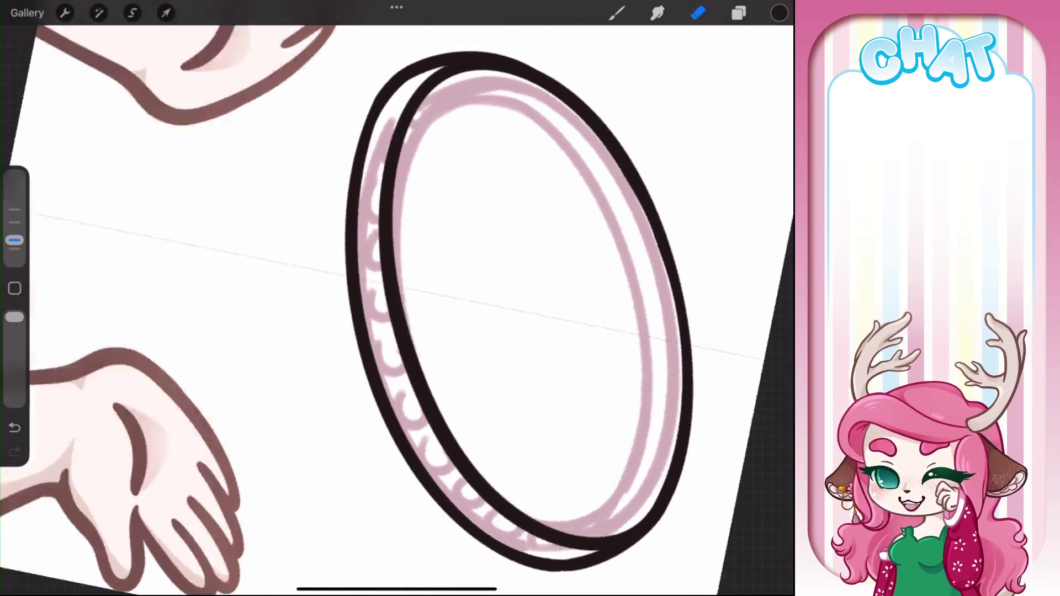
drag(334, 299, 345, 437)
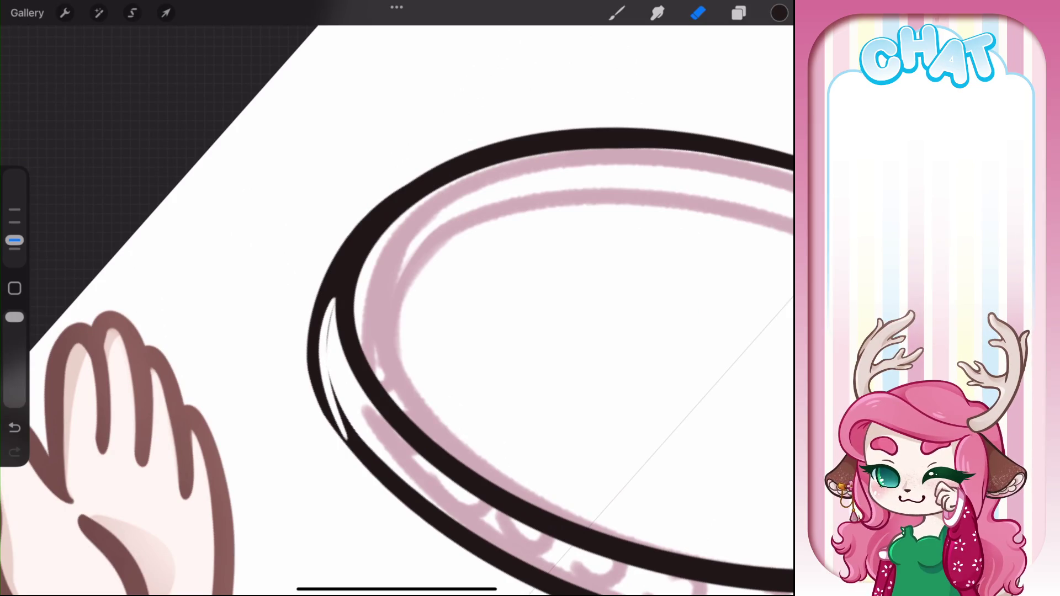
key(ctrl+z)
Brush over the left outer outline again so the rim looks solid and even
key(b)
key(b)
mouse_move(331, 298)
mouse_down()
mouse_move(330, 381)
mouse_move(345, 424)
mouse_up()
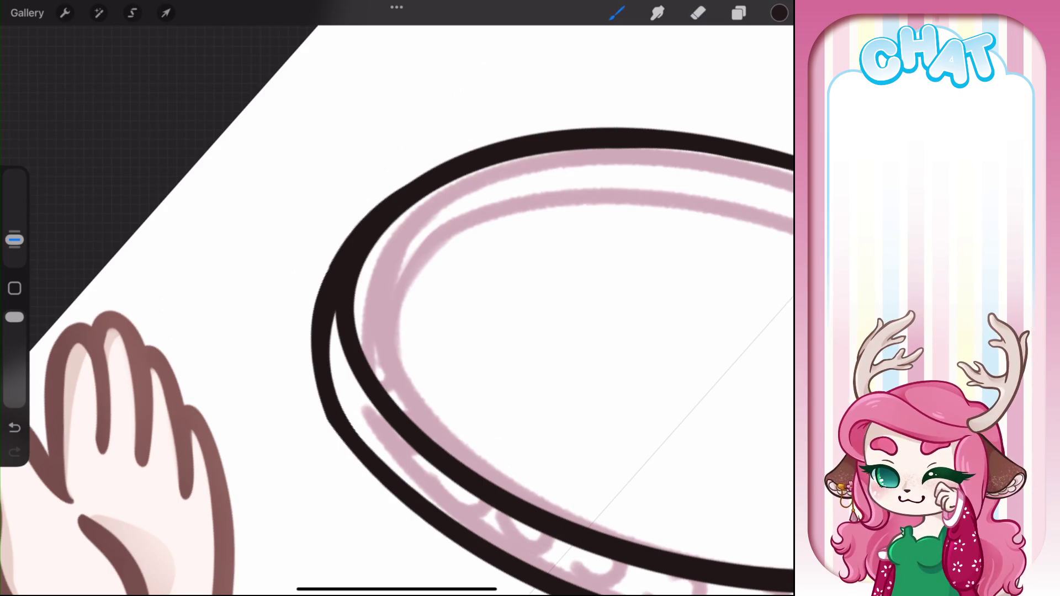
scroll(396, 298, down, 5)
scroll(397, 299, up, 5)
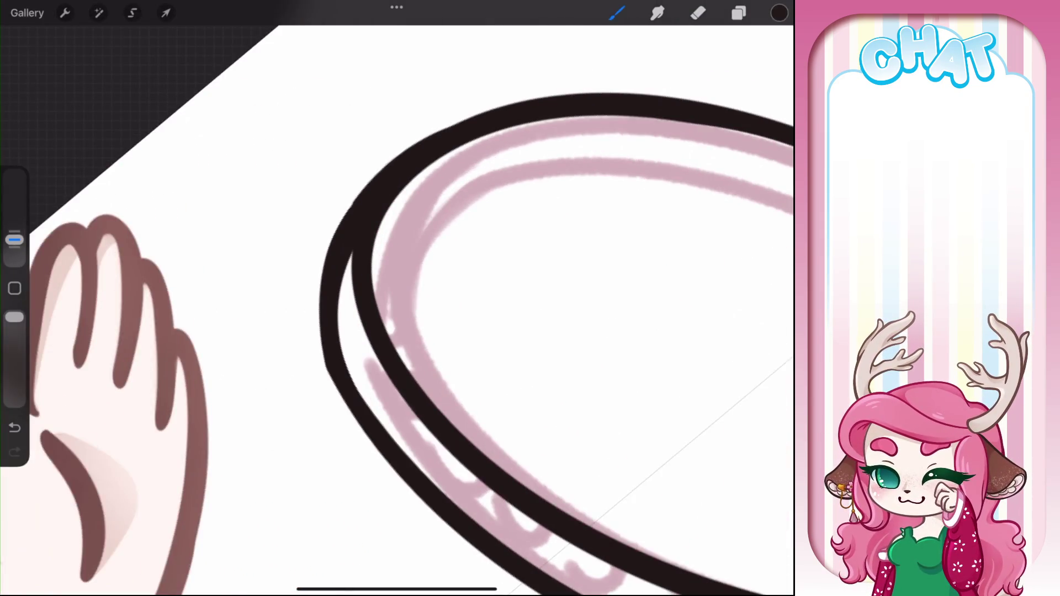
drag(352, 382, 382, 425)
key(e)
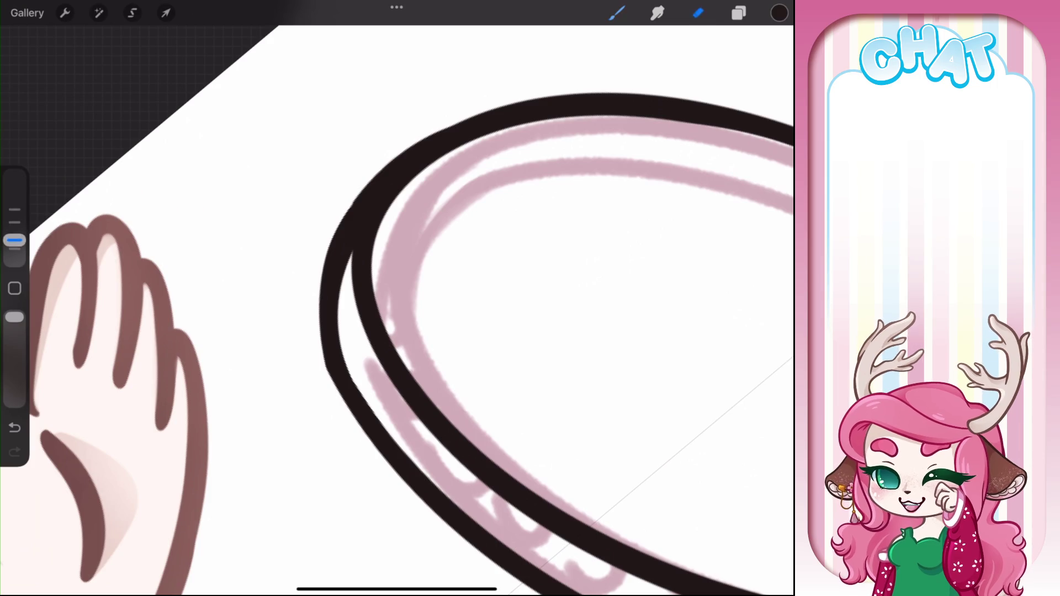
scroll(396, 299, down, 5)
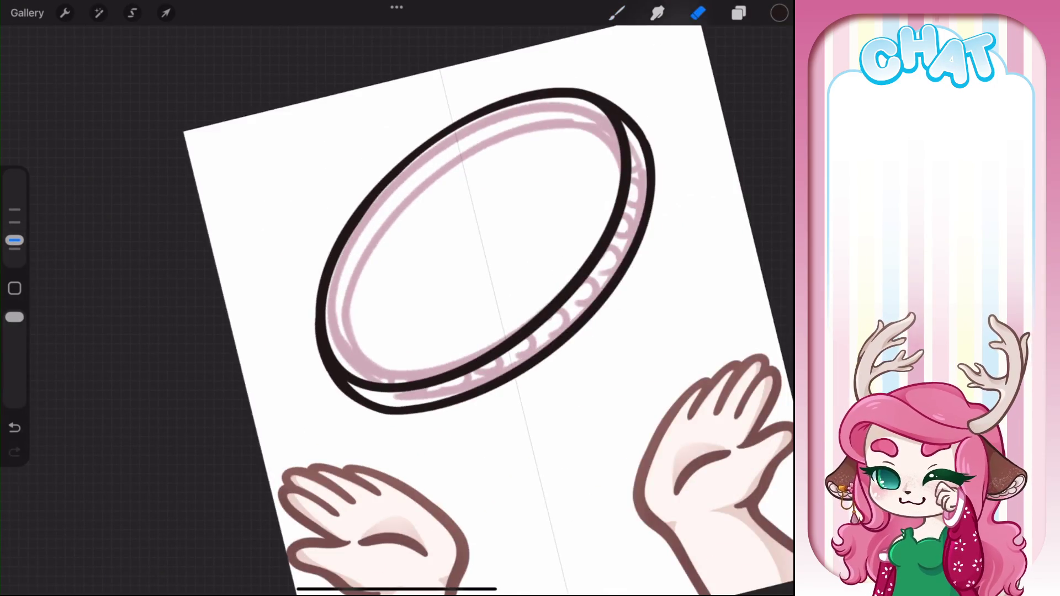
scroll(342, 287, up, 5)
key(b)
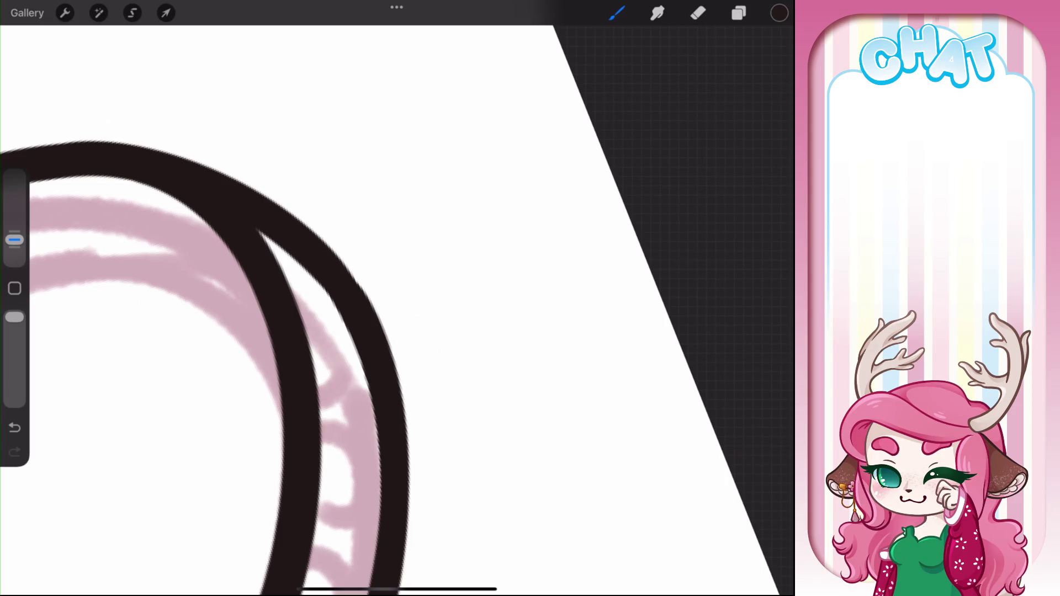
scroll(354, 298, down, 5)
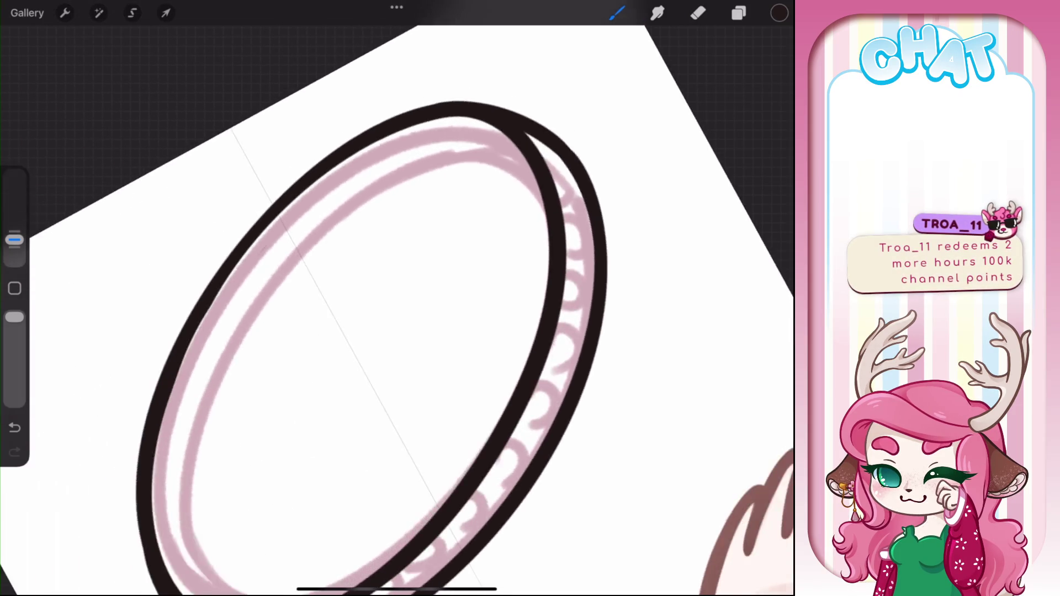
Add a new empty layer, Layer 55, for the halo's inner ellipse
click(739, 13)
click(762, 48)
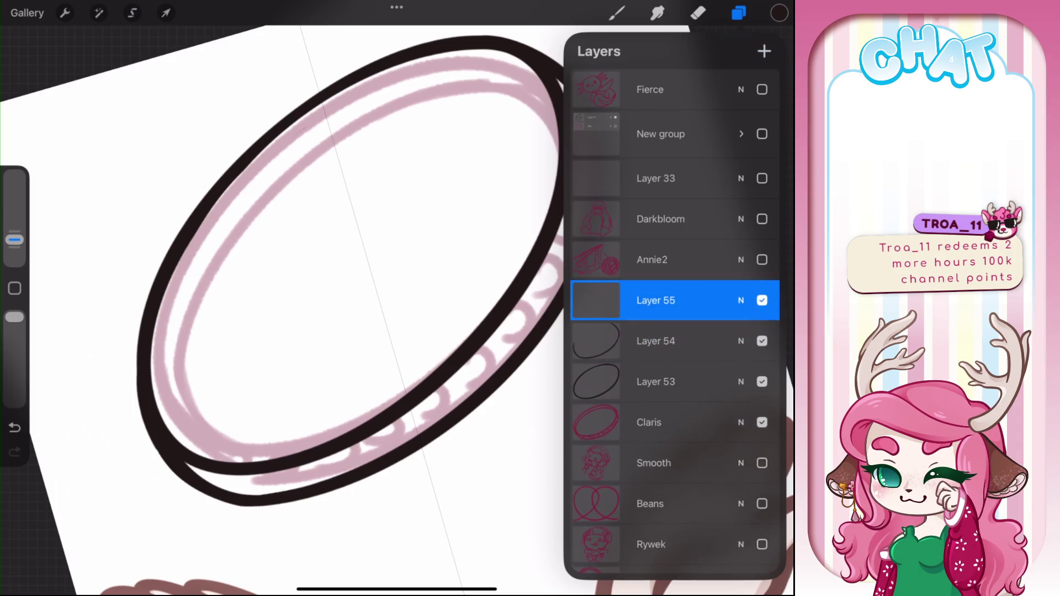
click(617, 12)
click(616, 13)
Draw a snapped black ellipse along the sketch's inner halo edge and thicken its left side
mouse_move(184, 452)
mouse_down()
mouse_move(160, 381)
mouse_move(356, 113)
mouse_move(559, 99)
mouse_move(554, 110)
mouse_up()
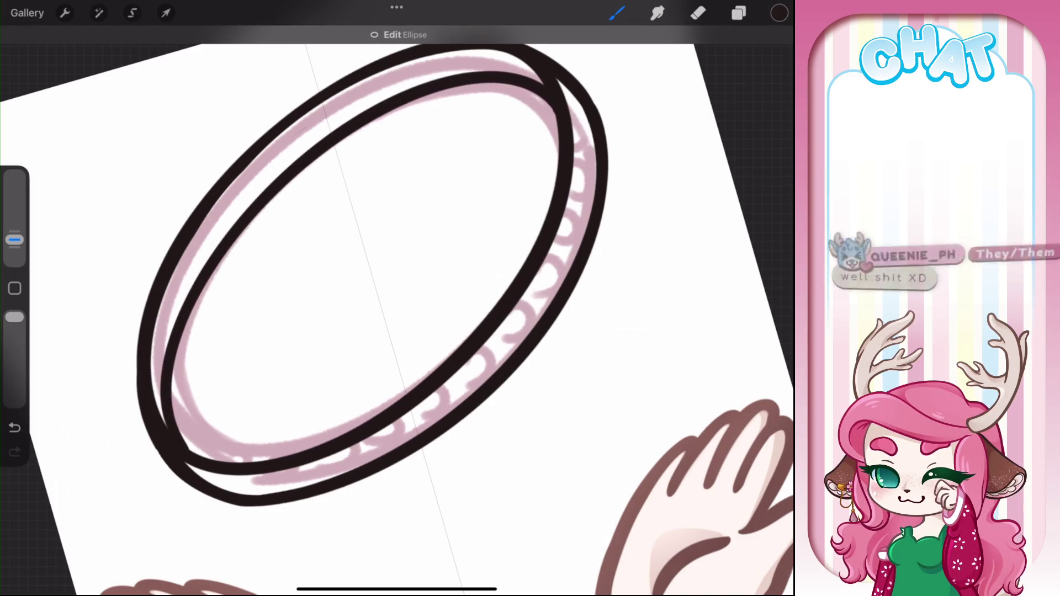
drag(171, 354, 243, 458)
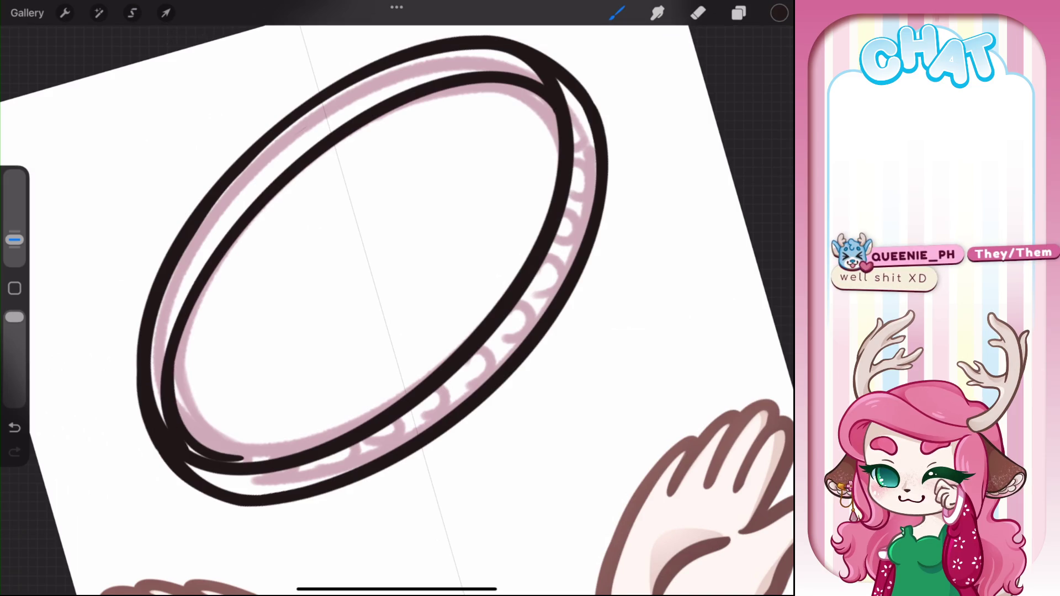
scroll(398, 298, up, 5)
key(ctrl+z)
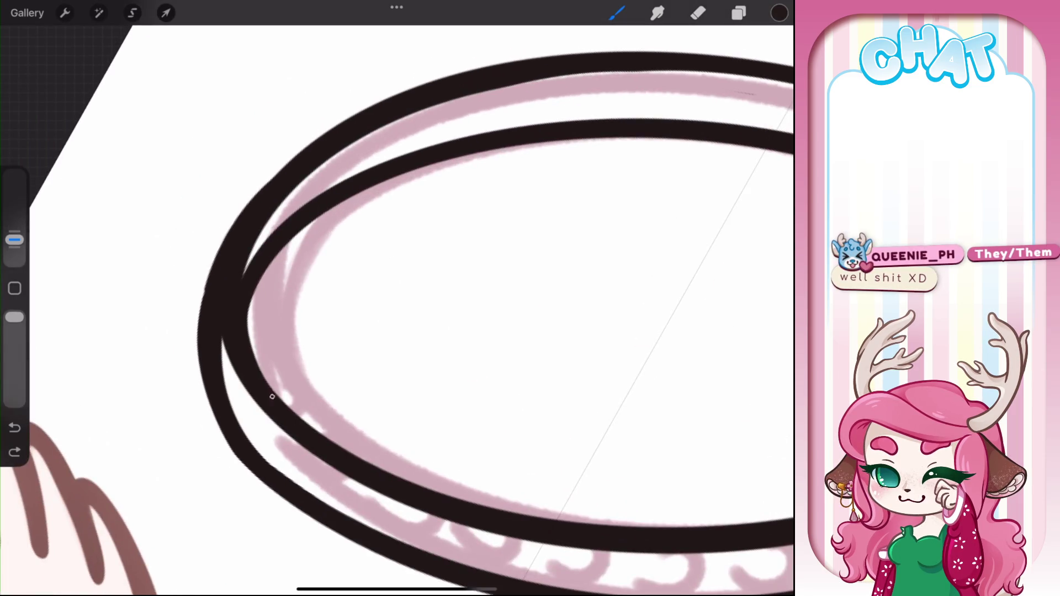
scroll(397, 298, down, 5)
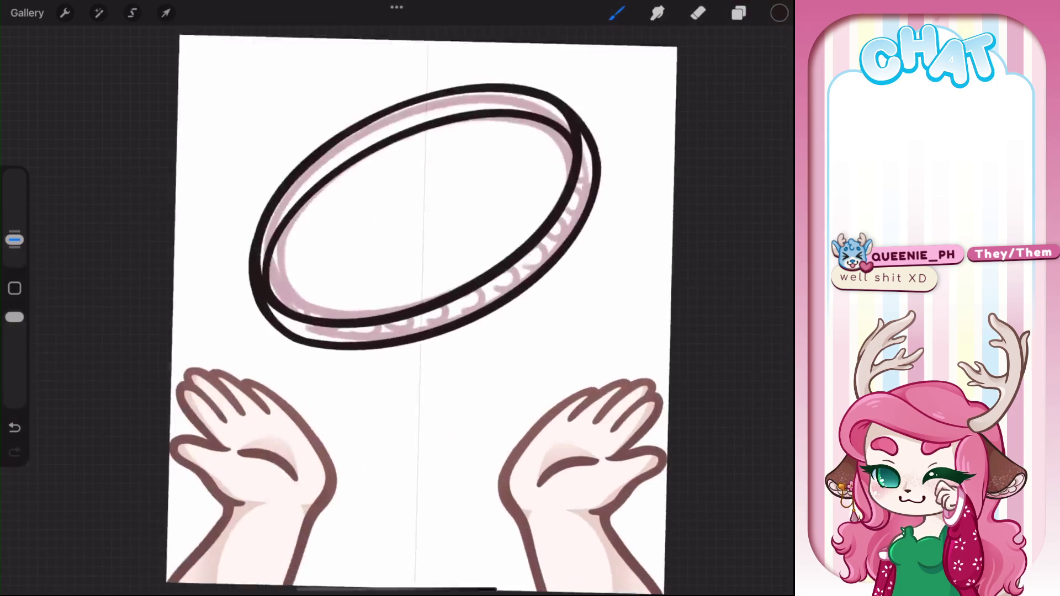
scroll(397, 298, up, 5)
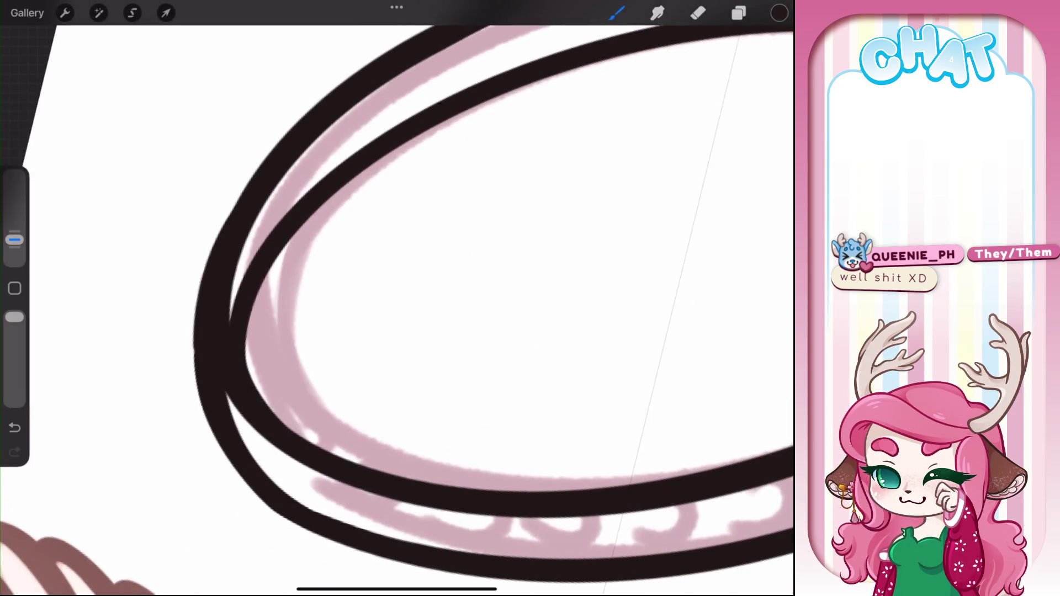
mouse_move(310, 205)
mouse_down()
mouse_move(260, 407)
mouse_move(312, 442)
mouse_up()
Erase along the inner ellipse's left edge to thin it evenly
key(e)
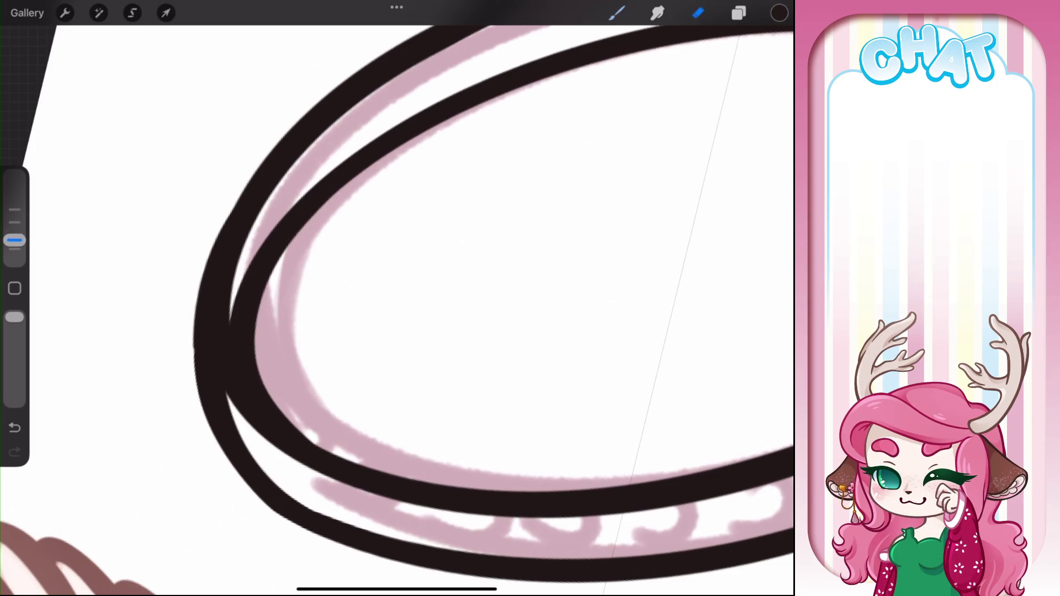
drag(284, 212, 247, 400)
scroll(398, 298, down, 3)
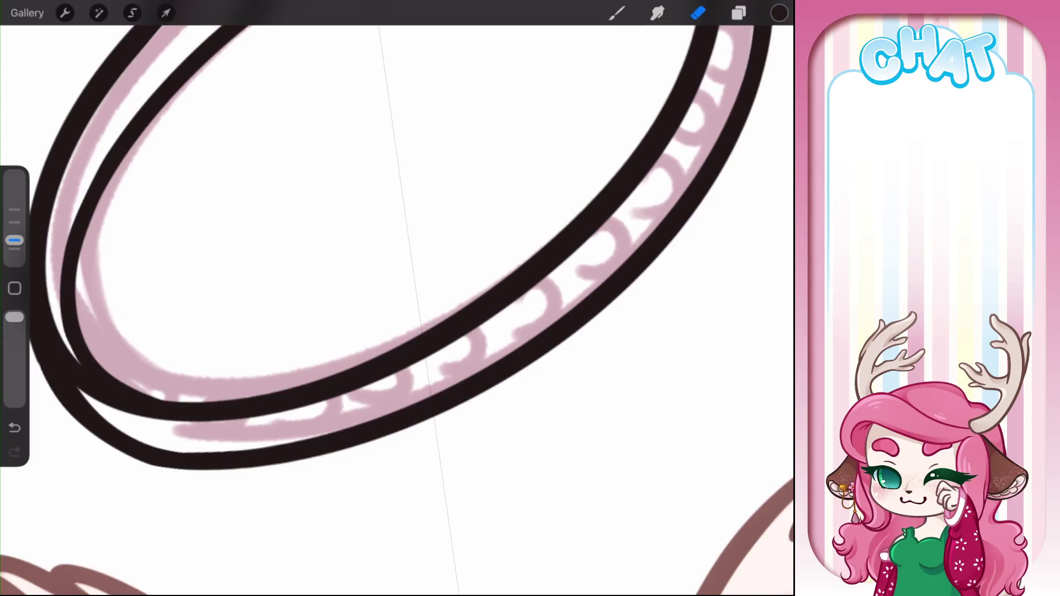
click(739, 13)
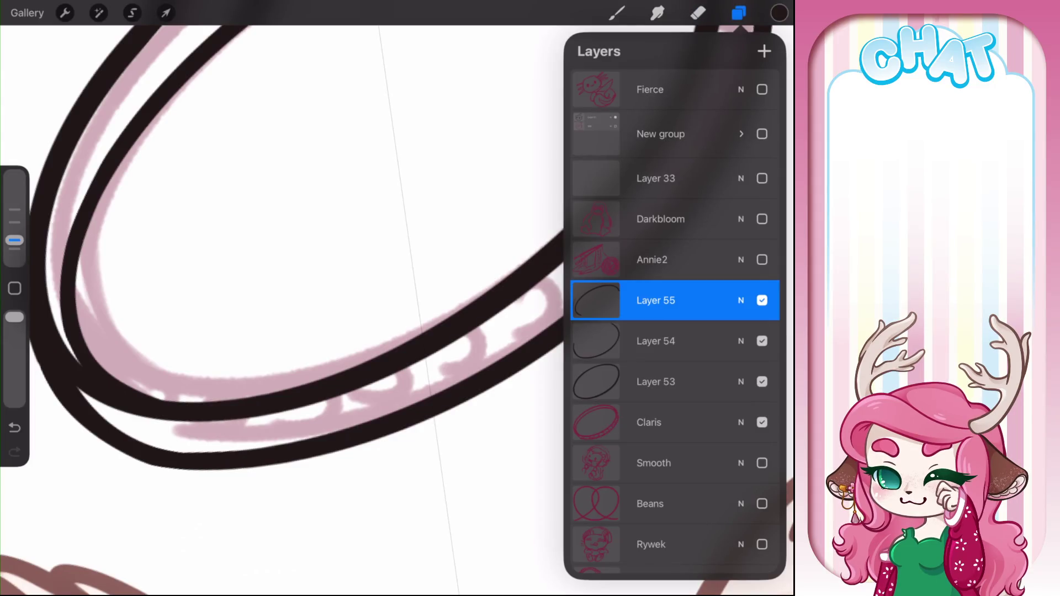
Add Layer 56 and ink the first black curl between the halo's two rims
click(764, 51)
click(617, 13)
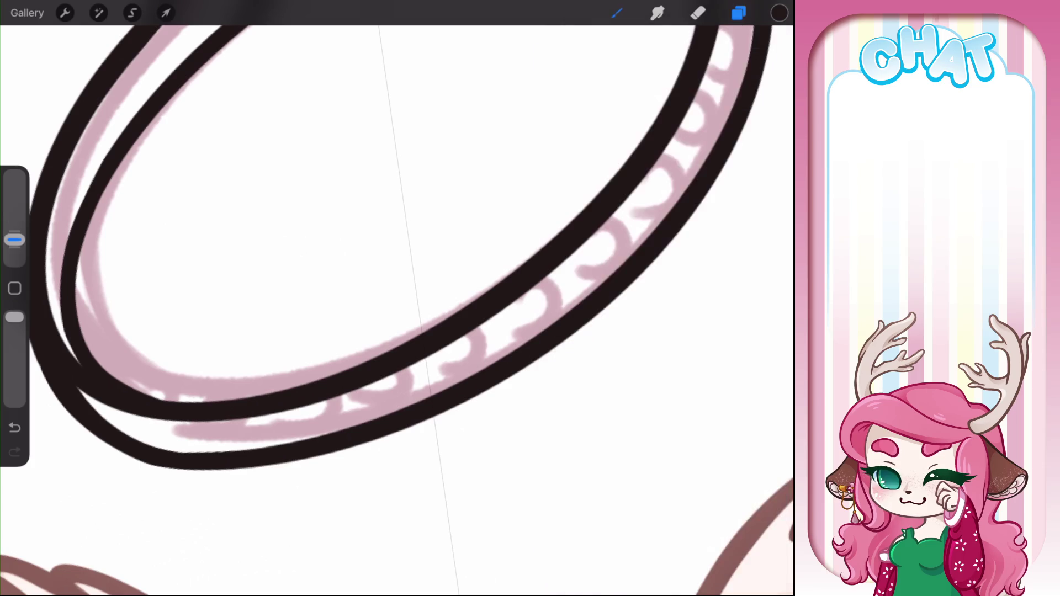
mouse_move(256, 411)
mouse_down()
mouse_move(279, 435)
mouse_move(234, 426)
mouse_move(296, 420)
mouse_move(237, 458)
mouse_up()
key(ctrl+z)
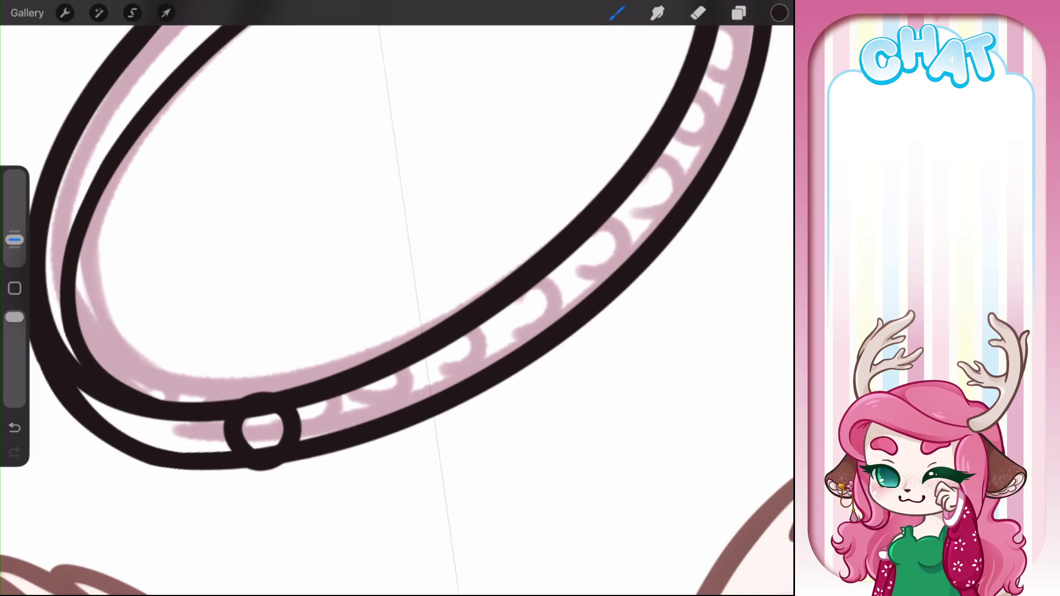
key(ctrl+z)
mouse_move(399, 345)
mouse_down()
mouse_move(410, 326)
mouse_move(405, 387)
mouse_move(399, 348)
mouse_up()
key(ctrl+z)
mouse_move(417, 259)
mouse_down()
mouse_move(435, 304)
mouse_move(410, 348)
mouse_up()
Add more curls along the ring's upper and right side, redrawing a too-long one shorter
scroll(387, 310, up, 5)
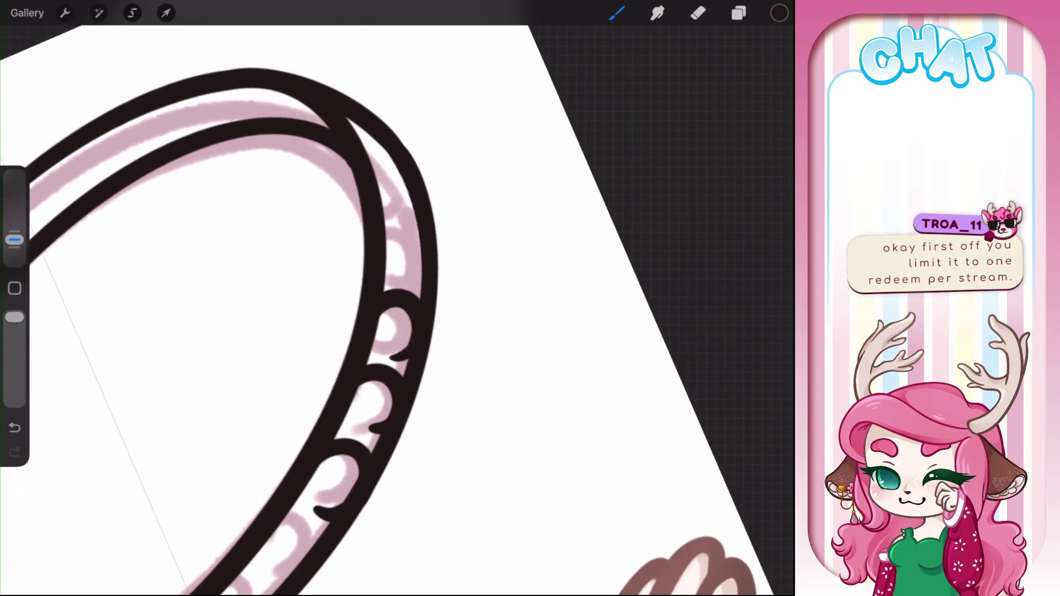
mouse_move(386, 227)
mouse_down()
mouse_move(403, 226)
mouse_move(420, 279)
mouse_up()
drag(375, 163, 412, 207)
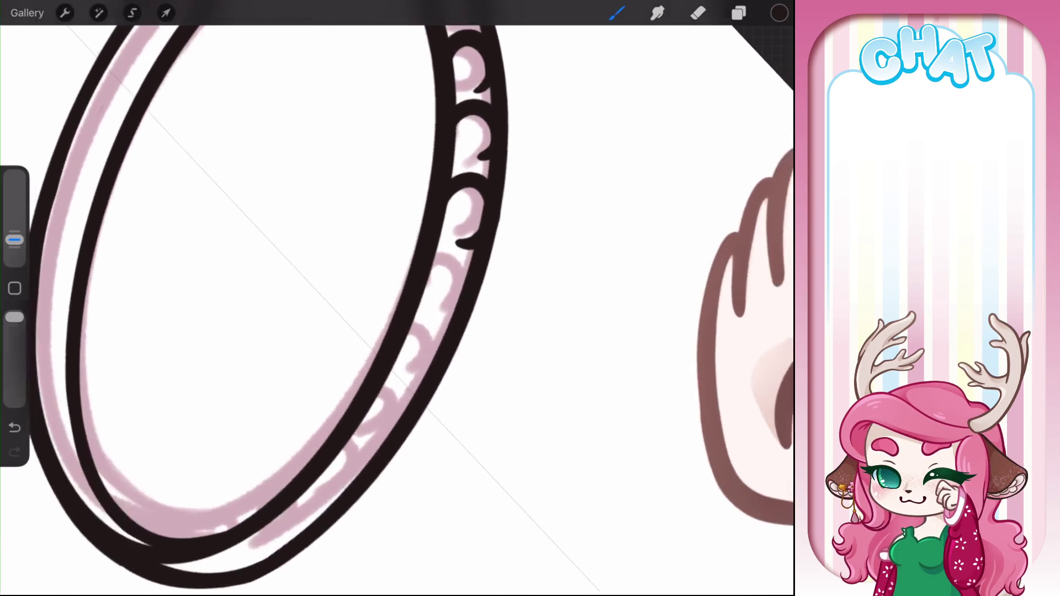
mouse_move(428, 256)
mouse_down()
mouse_move(474, 279)
mouse_move(439, 331)
mouse_up()
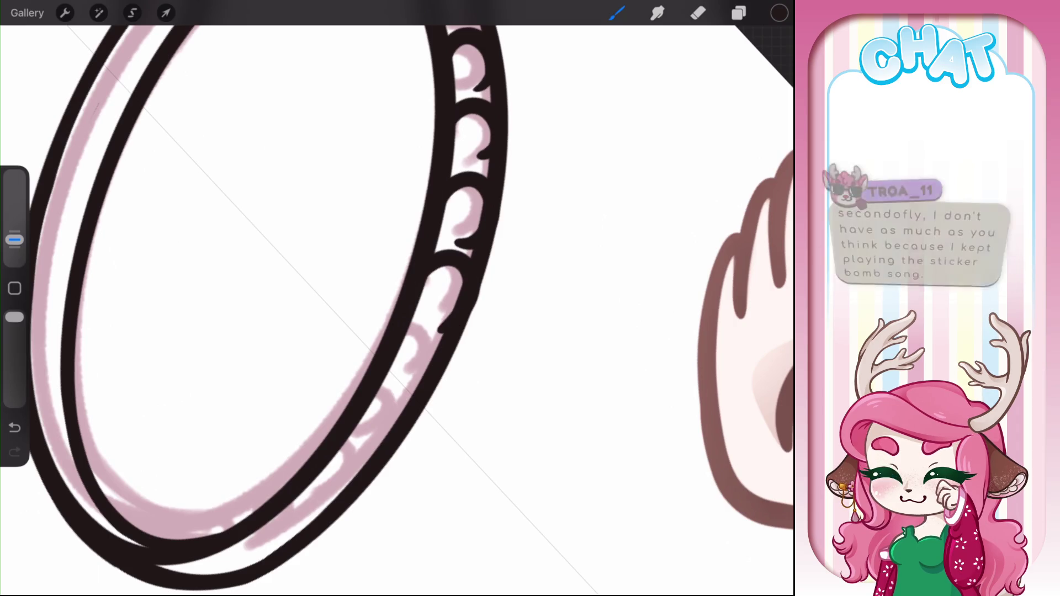
key(ctrl+z)
mouse_move(429, 254)
mouse_down()
mouse_move(467, 270)
mouse_move(408, 343)
mouse_move(414, 389)
mouse_move(366, 440)
mouse_up()
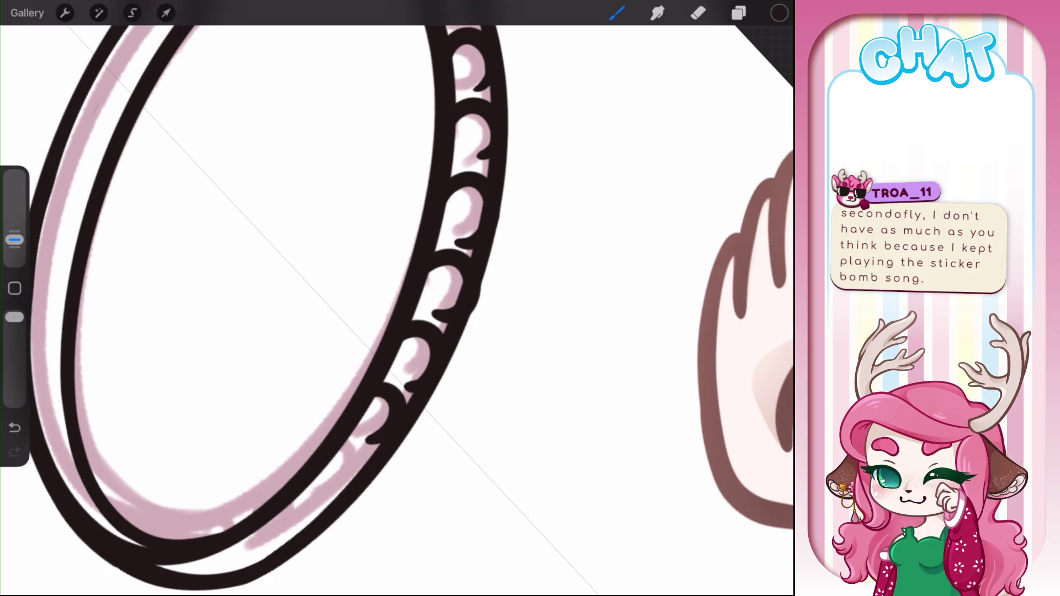
scroll(398, 298, up, 2)
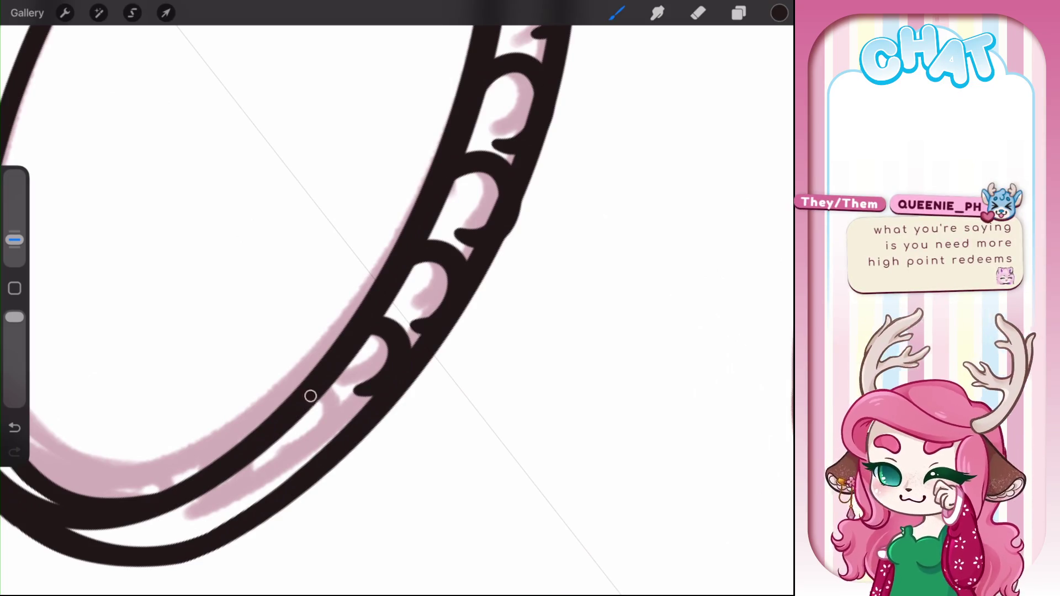
Ink hook shapes along the ring's inner edge and lower band
drag(356, 389, 308, 450)
key(ctrl+z)
mouse_move(369, 287)
mouse_down()
mouse_move(381, 321)
mouse_move(332, 350)
mouse_up()
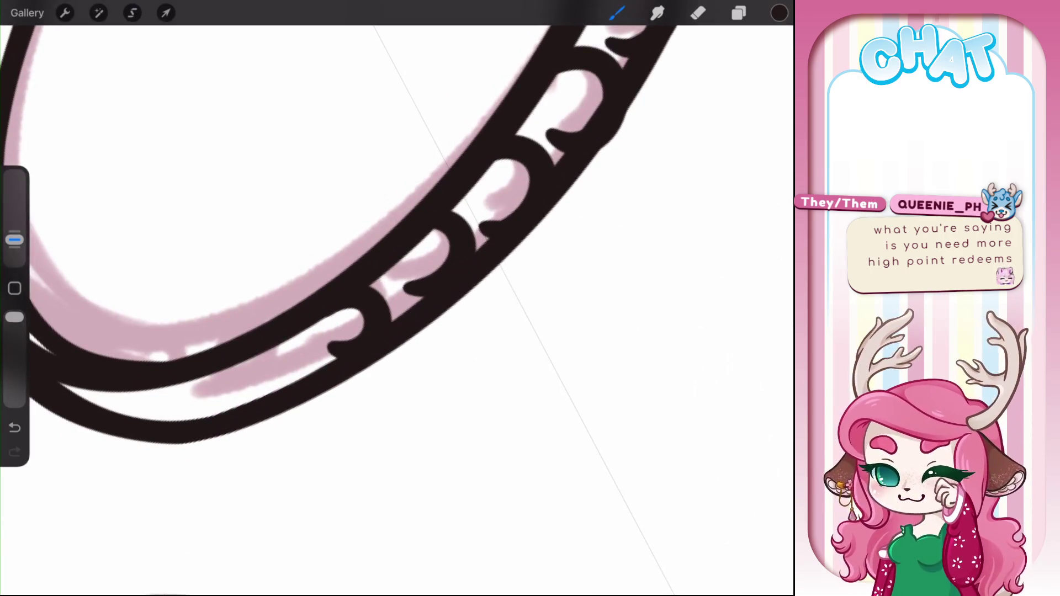
drag(239, 368, 234, 397)
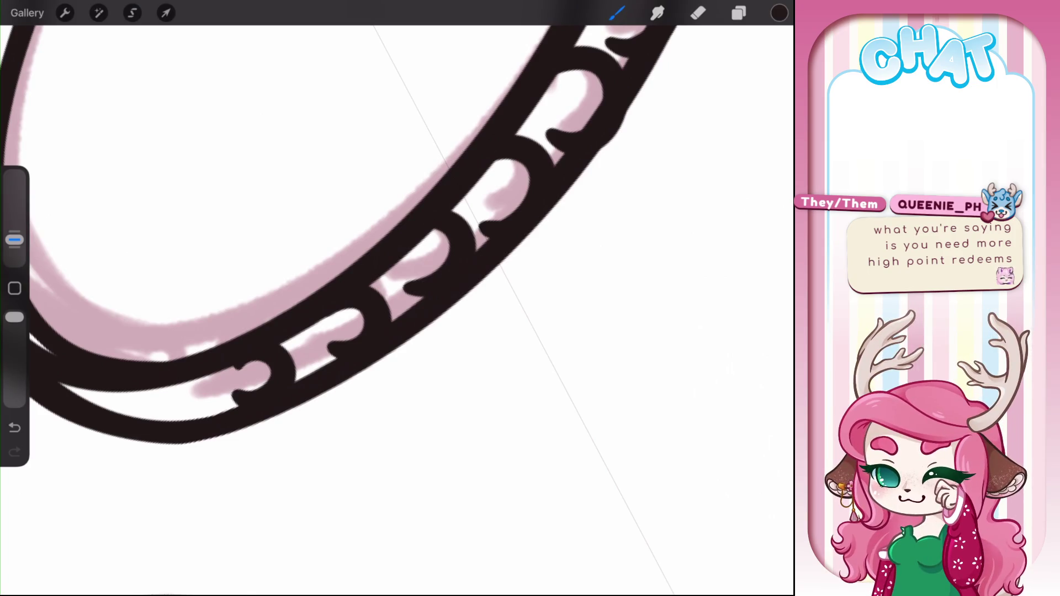
scroll(397, 298, down, 5)
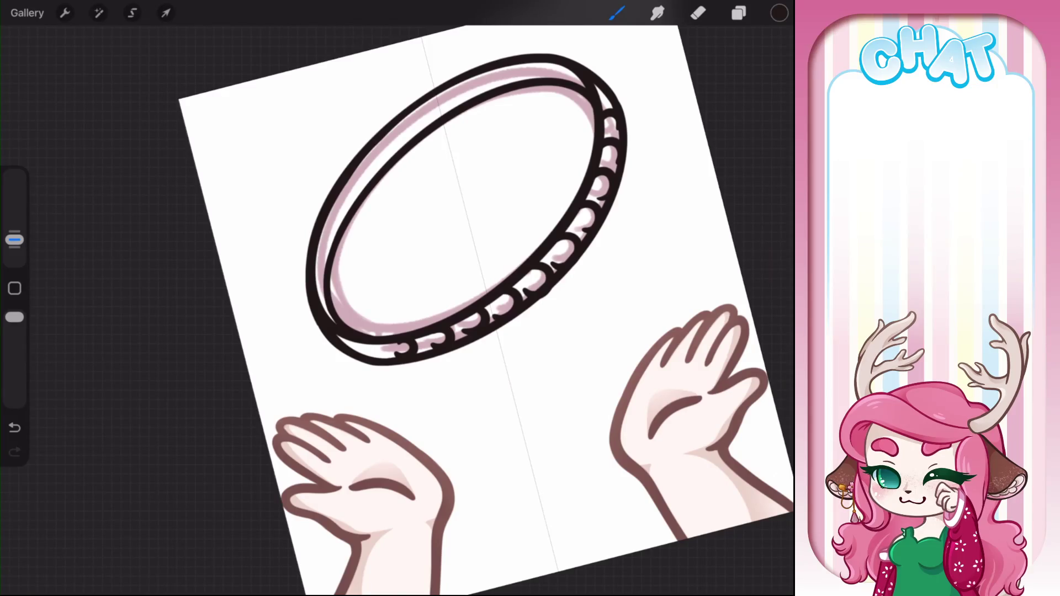
scroll(398, 298, up, 5)
mouse_move(400, 265)
mouse_down()
mouse_move(429, 318)
mouse_move(430, 303)
mouse_up()
key(ctrl+z)
Paint notches along the ring's lower edge, redrawing a misshapen one
scroll(398, 298, down, 5)
drag(397, 386, 398, 221)
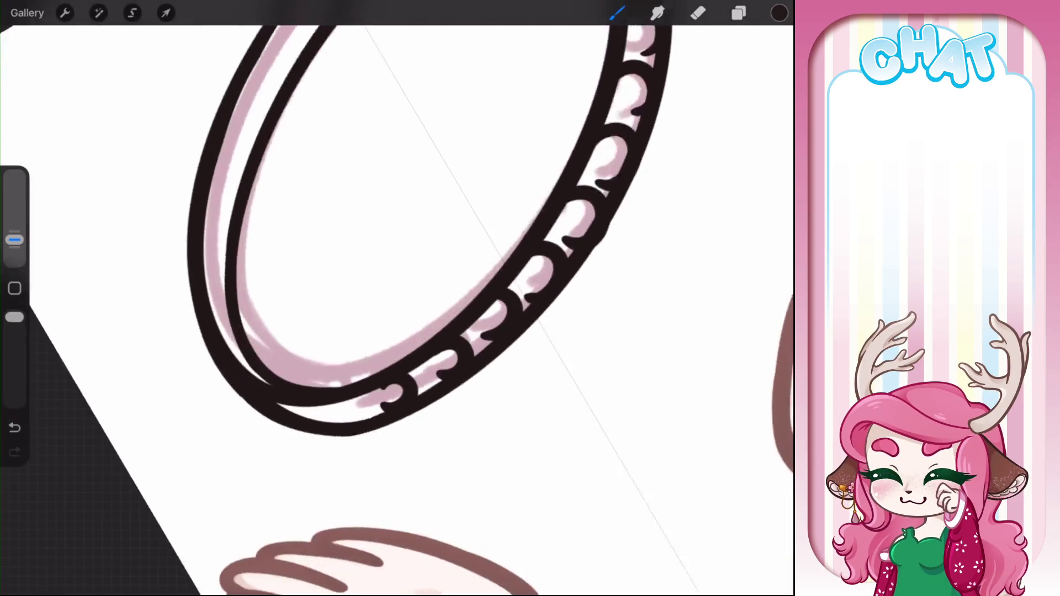
scroll(398, 298, up, 5)
mouse_move(310, 425)
mouse_down()
mouse_move(355, 449)
mouse_move(331, 459)
mouse_up()
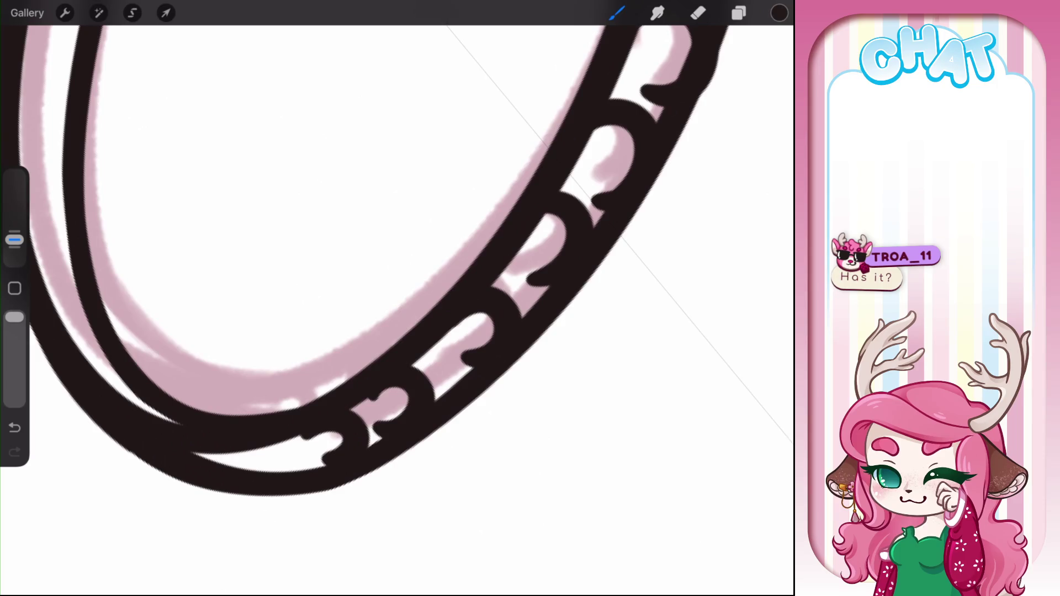
key(ctrl+z)
drag(353, 422, 309, 463)
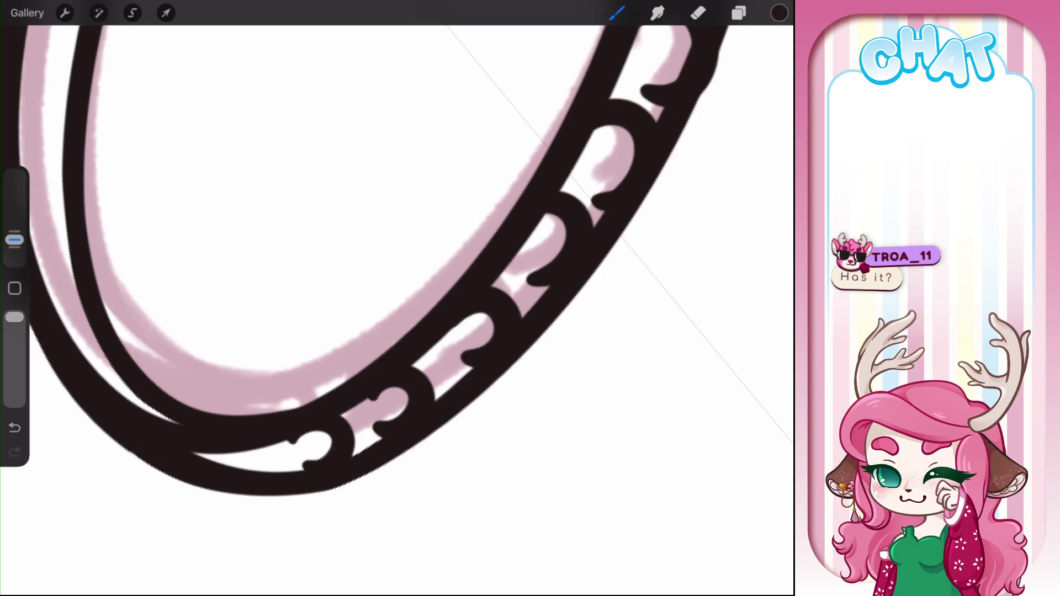
mouse_move(220, 460)
mouse_down()
mouse_move(277, 471)
mouse_move(253, 490)
mouse_up()
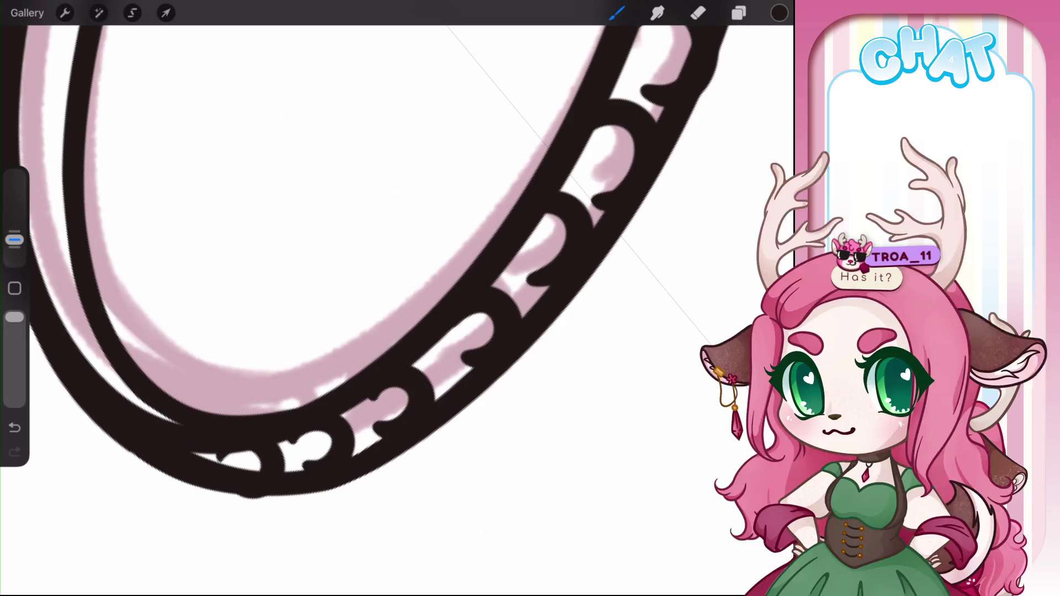
click(738, 13)
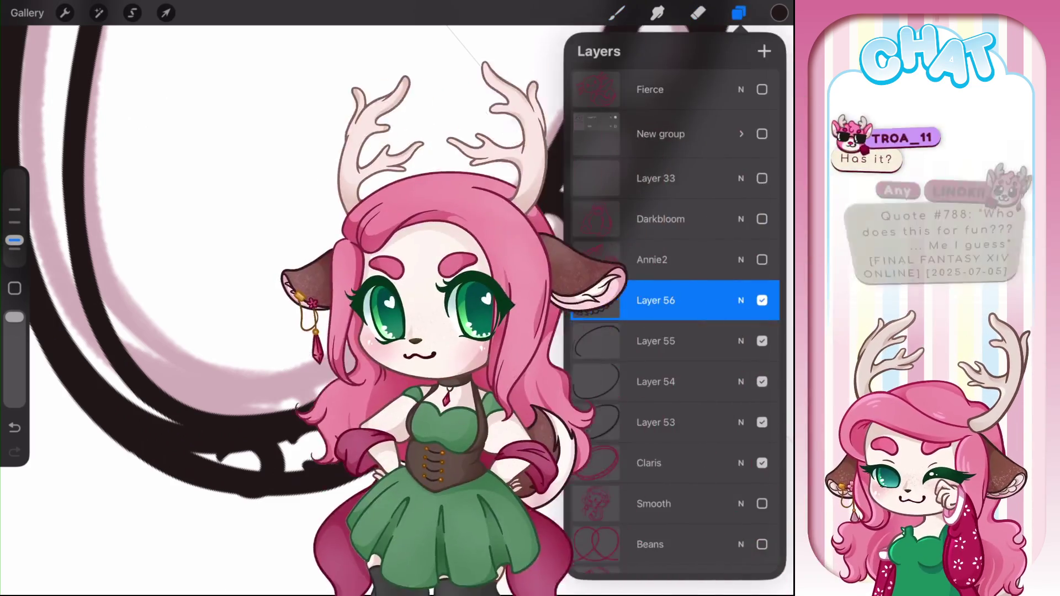
On Layer 54, erase the inside of the outer rim's knob so it reads as a hollow bead
click(657, 382)
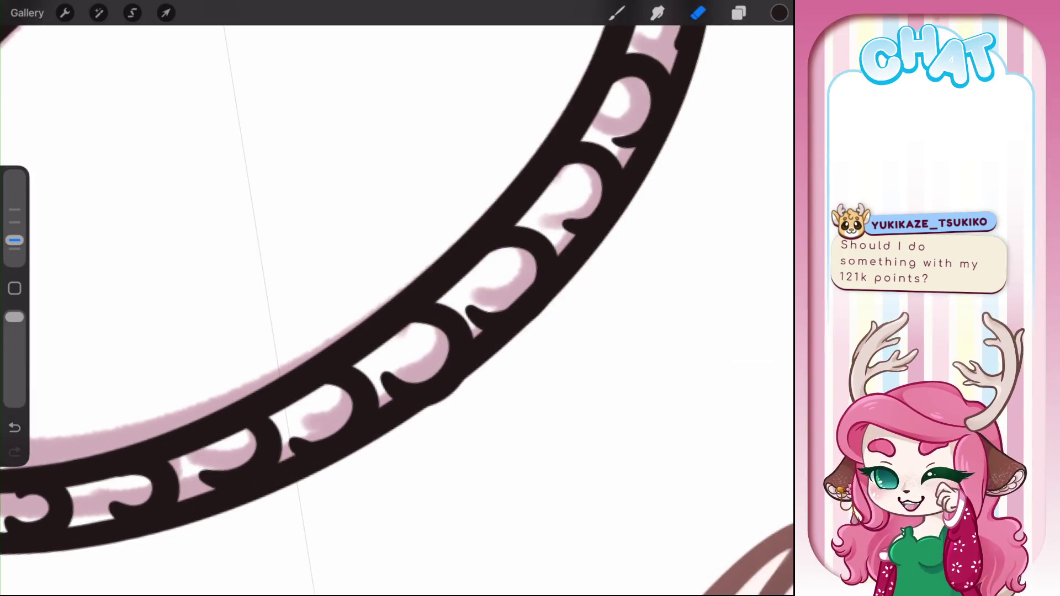
drag(331, 354, 327, 446)
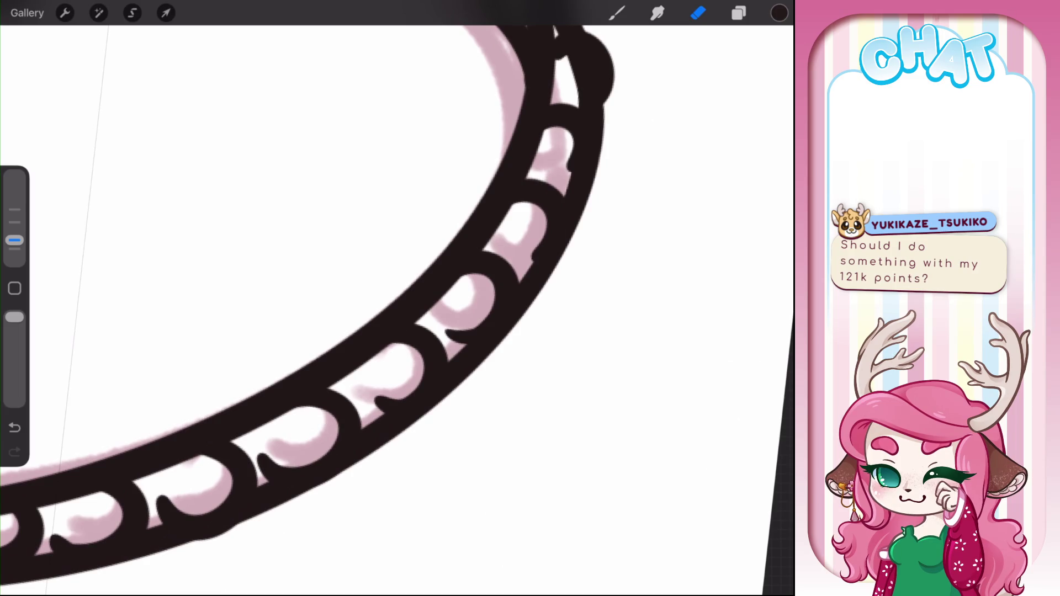
drag(387, 276, 320, 320)
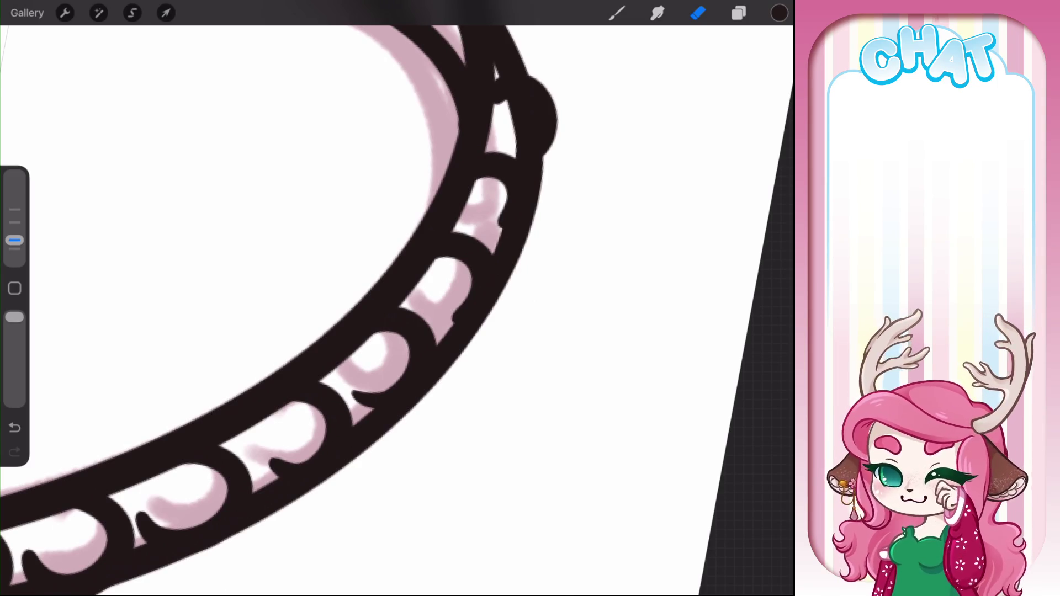
drag(387, 276, 345, 433)
mouse_move(479, 259)
mouse_down()
mouse_move(484, 298)
mouse_move(481, 266)
mouse_up()
drag(470, 309, 483, 312)
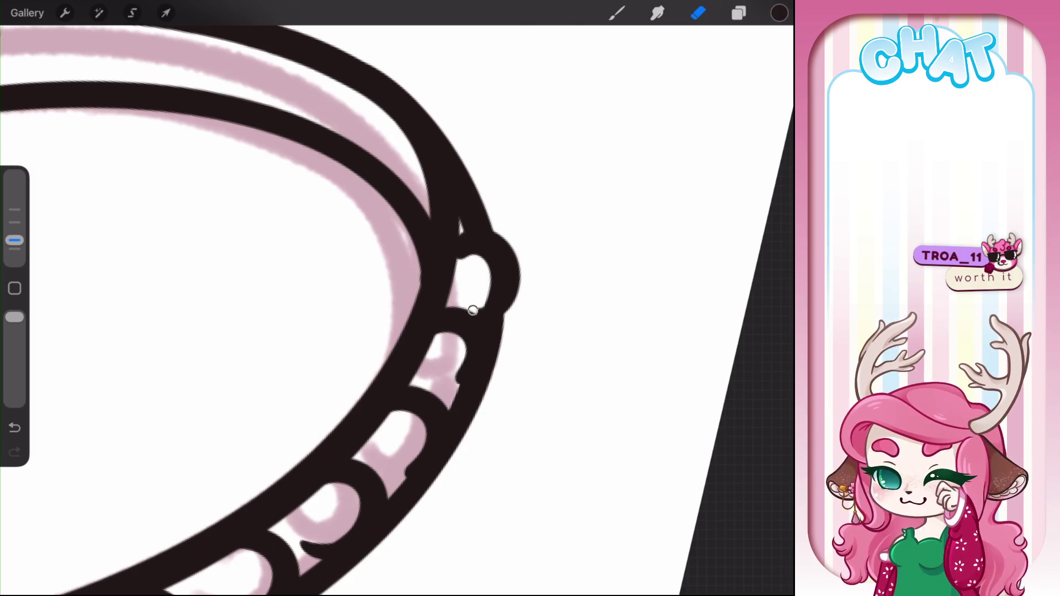
drag(387, 276, 441, 243)
scroll(387, 298, down, 5)
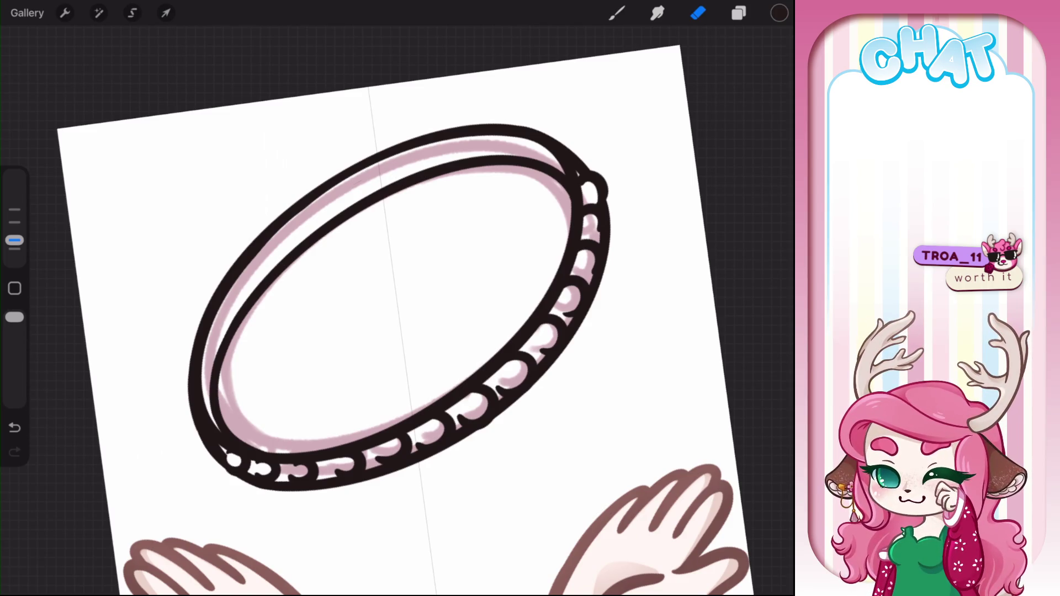
scroll(397, 298, up, 3)
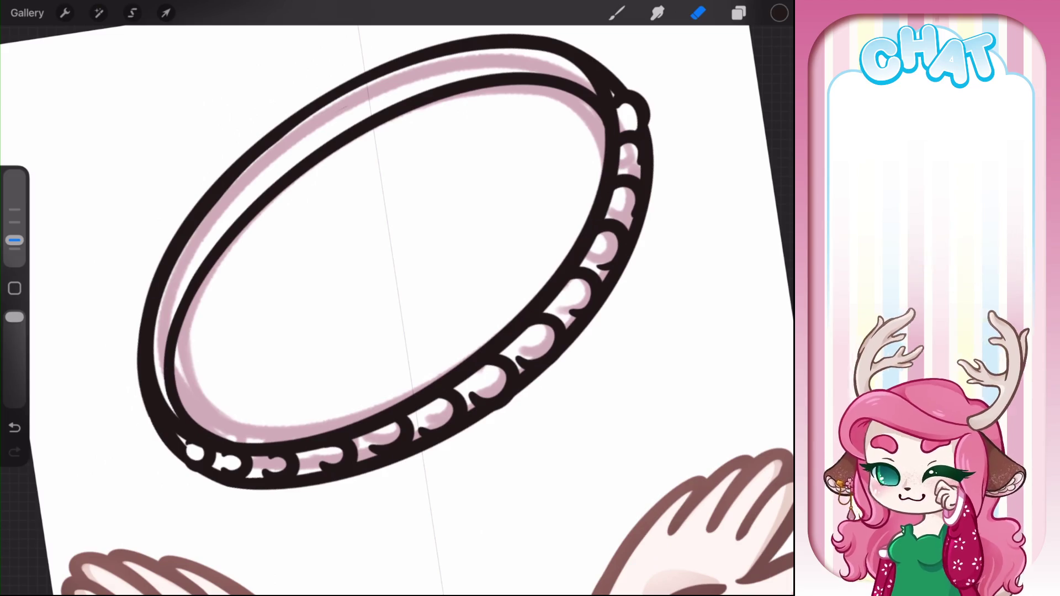
click(739, 13)
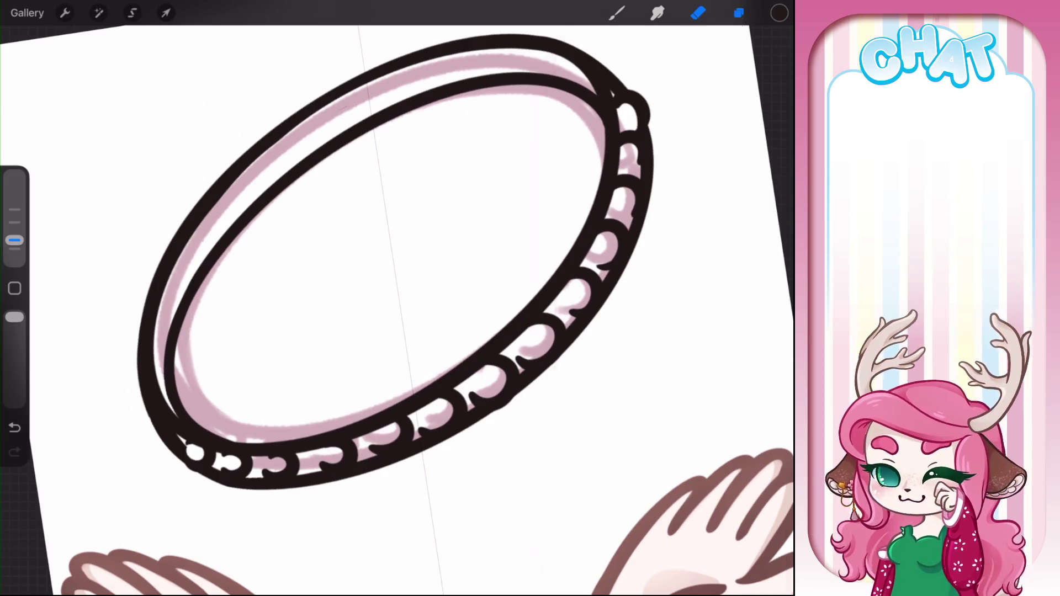
click(656, 362)
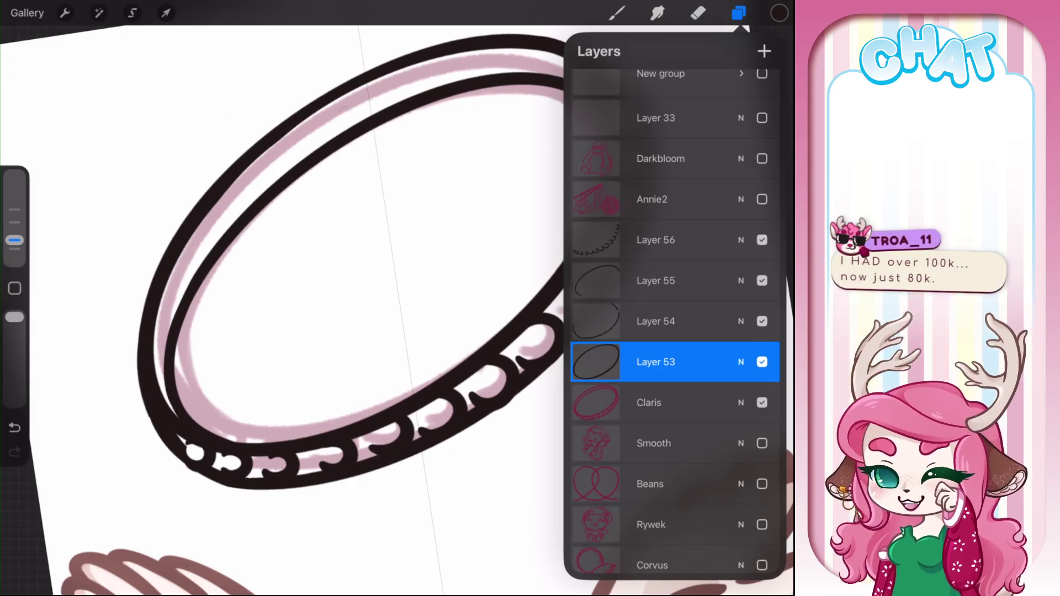
On Layer 53, erase stray black bits around the halo's lower beads
click(697, 13)
key(ctrl+z)
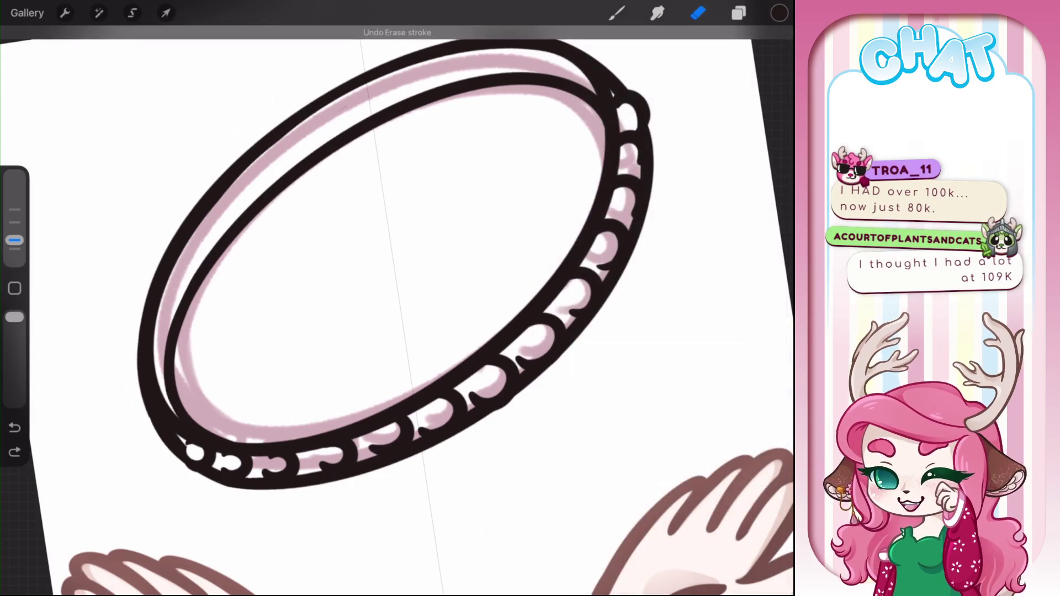
drag(394, 432, 381, 422)
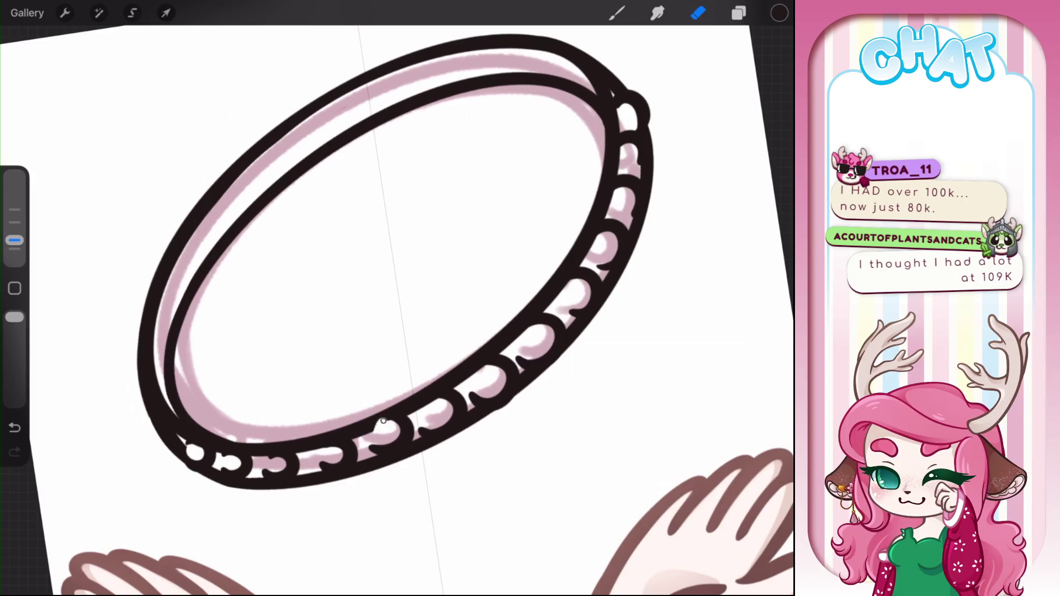
scroll(405, 421, up, 5)
scroll(405, 420, up, 2)
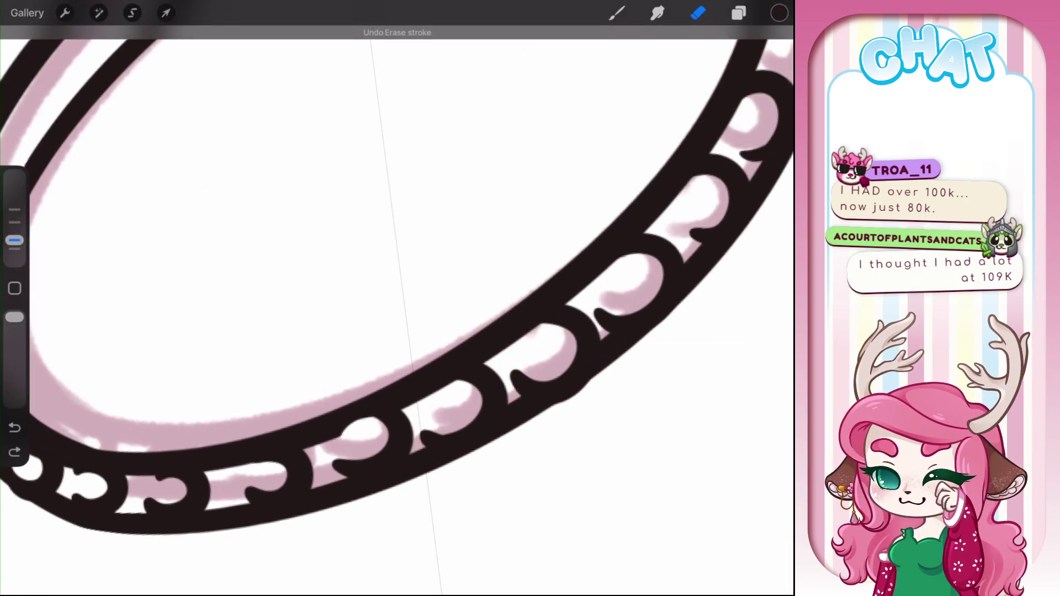
drag(429, 417, 469, 391)
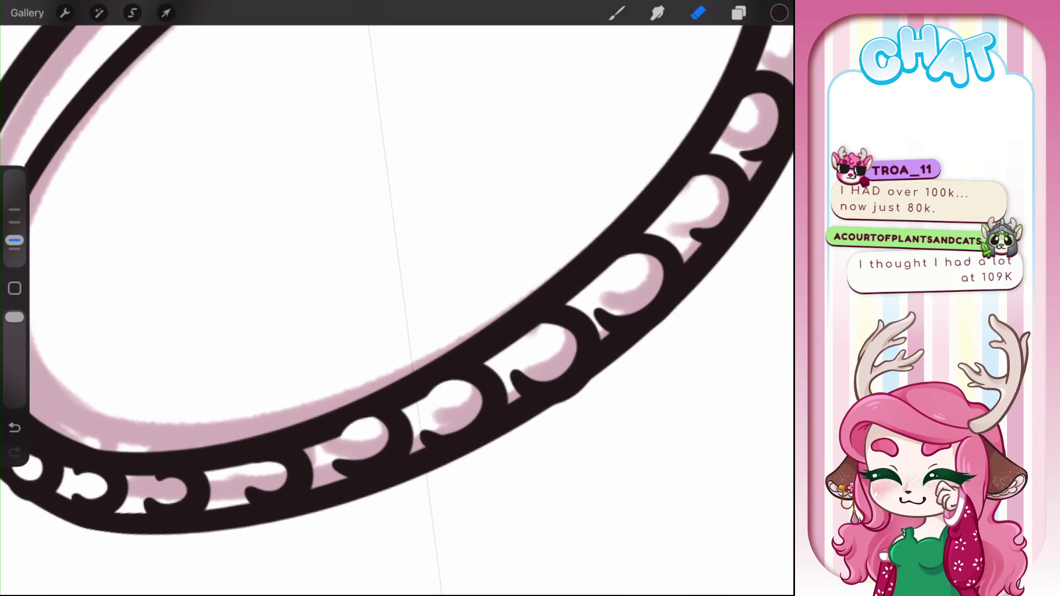
scroll(397, 331, up, 3)
drag(265, 425, 303, 409)
key(ctrl+z)
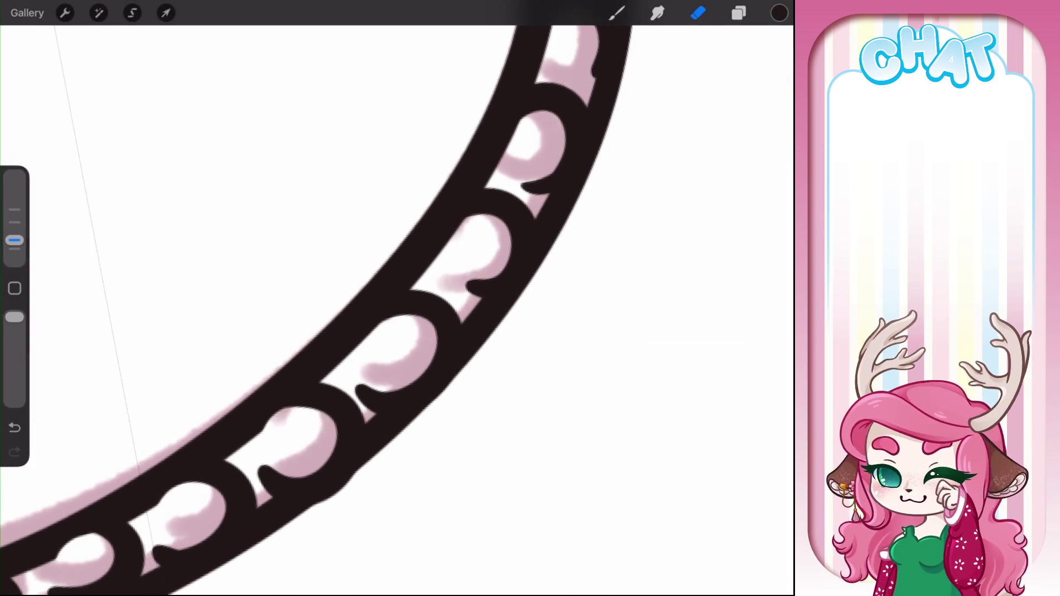
scroll(398, 299, right, 2)
drag(221, 453, 257, 426)
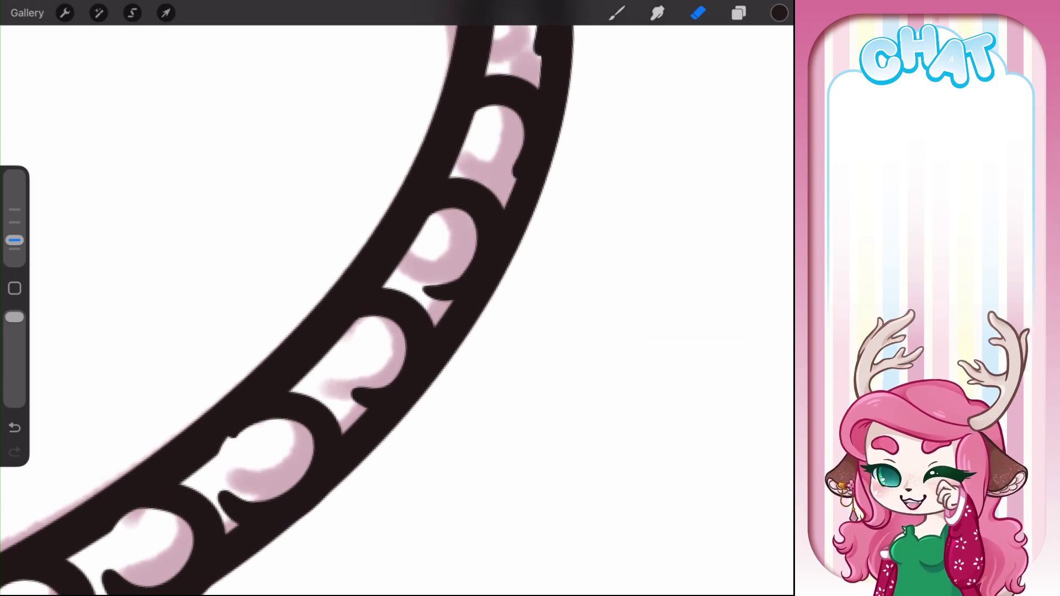
key(ctrl+z)
Trim remaining slivers along the band's edge and lighten a bead inside the ring
click(270, 426)
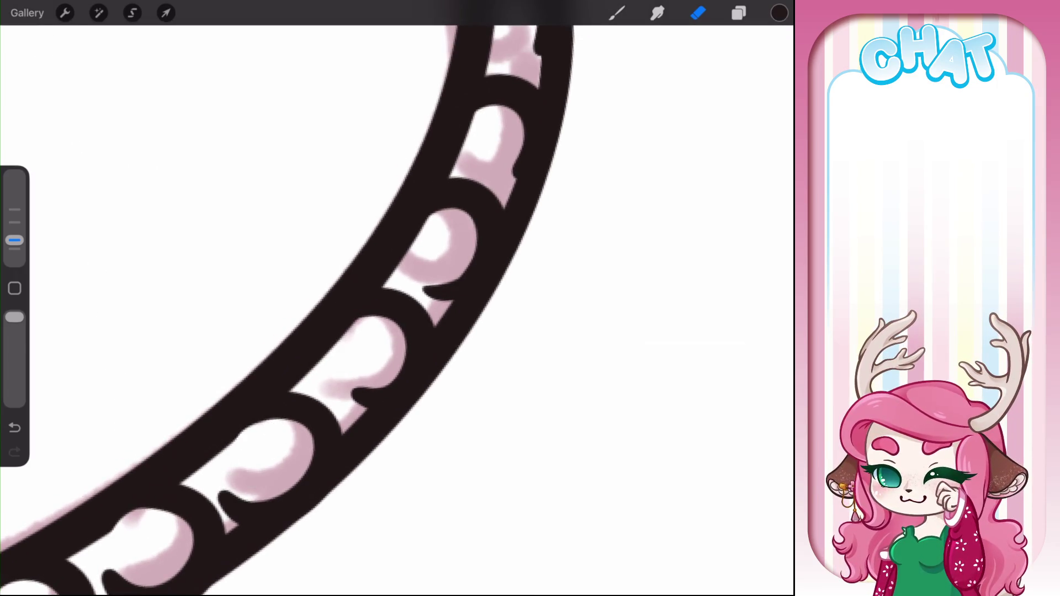
scroll(398, 298, right, 2)
scroll(398, 298, right, 2)
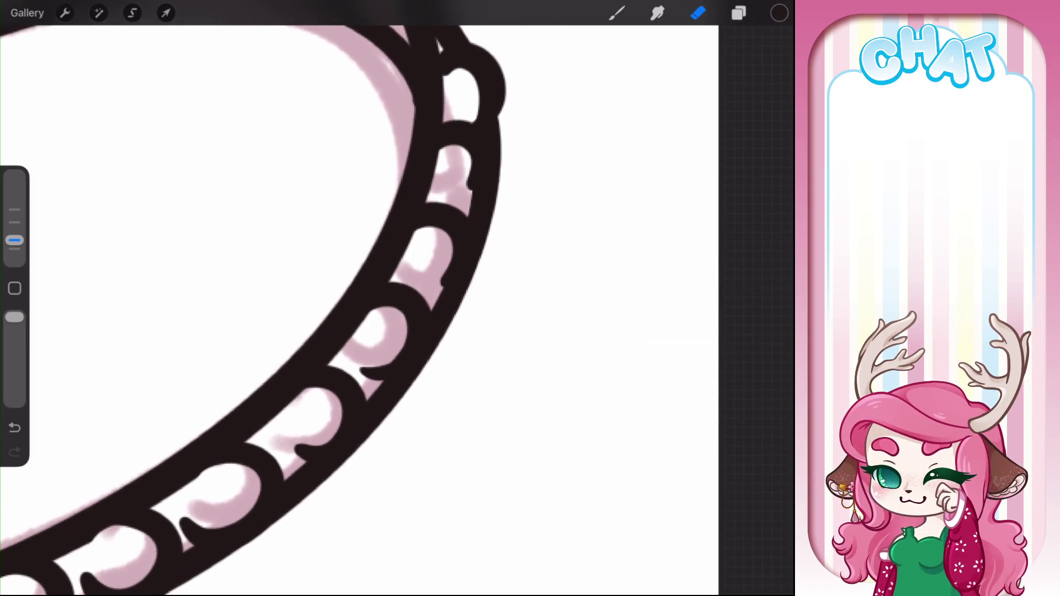
key(ctrl+z)
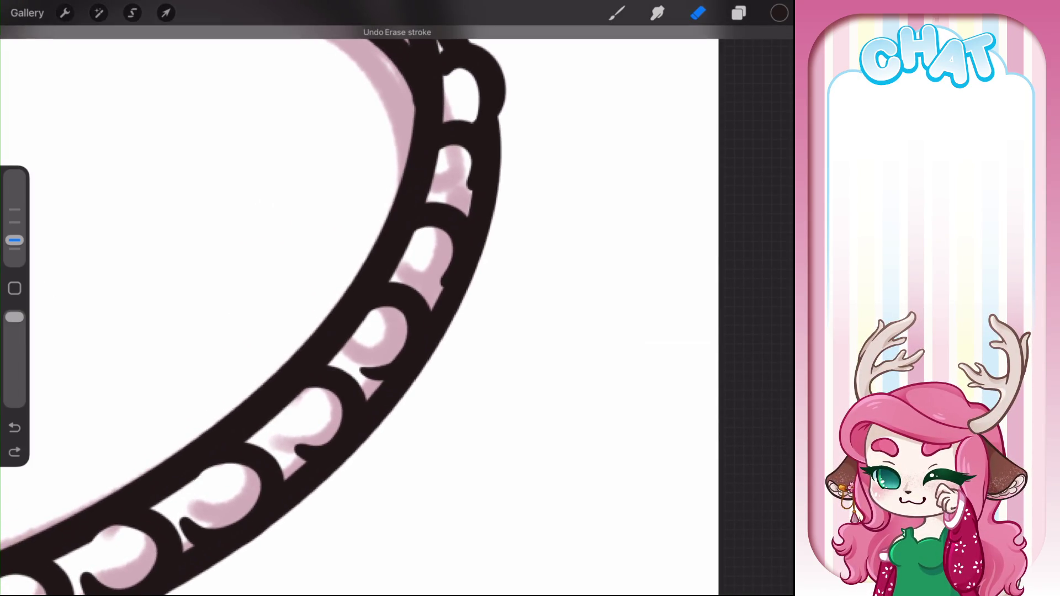
mouse_move(289, 404)
mouse_down()
mouse_move(301, 393)
mouse_move(279, 414)
mouse_move(323, 397)
mouse_up()
key(ctrl+z)
key(ctrl+z)
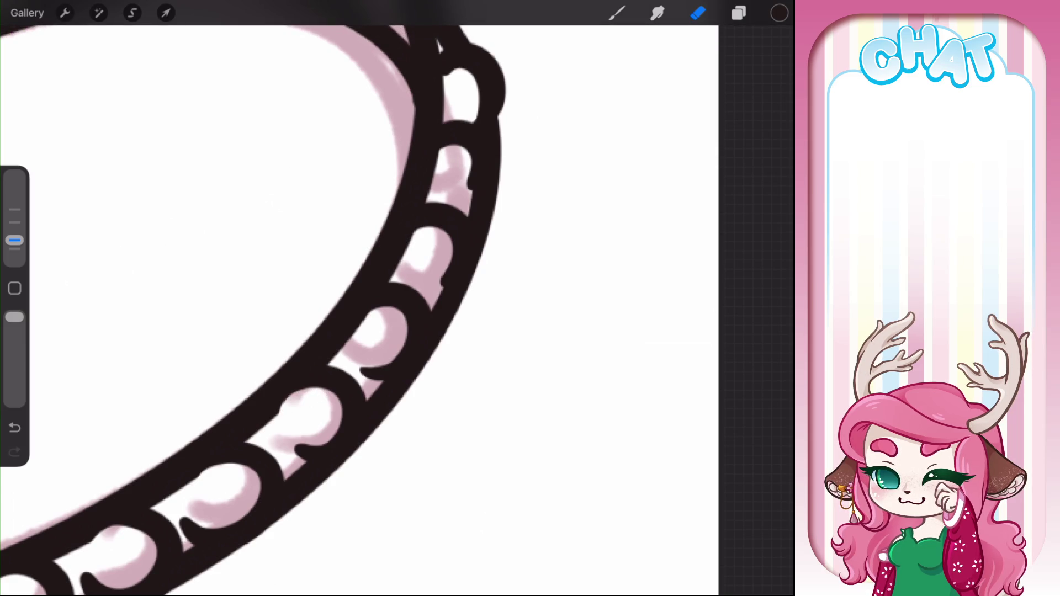
scroll(359, 298, down, 3)
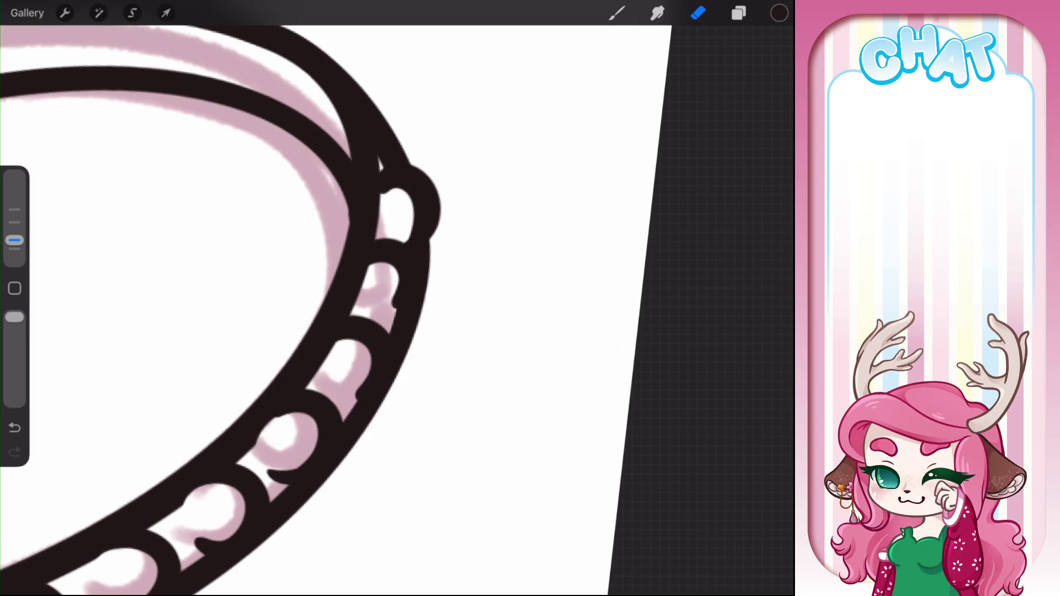
key(ctrl+z)
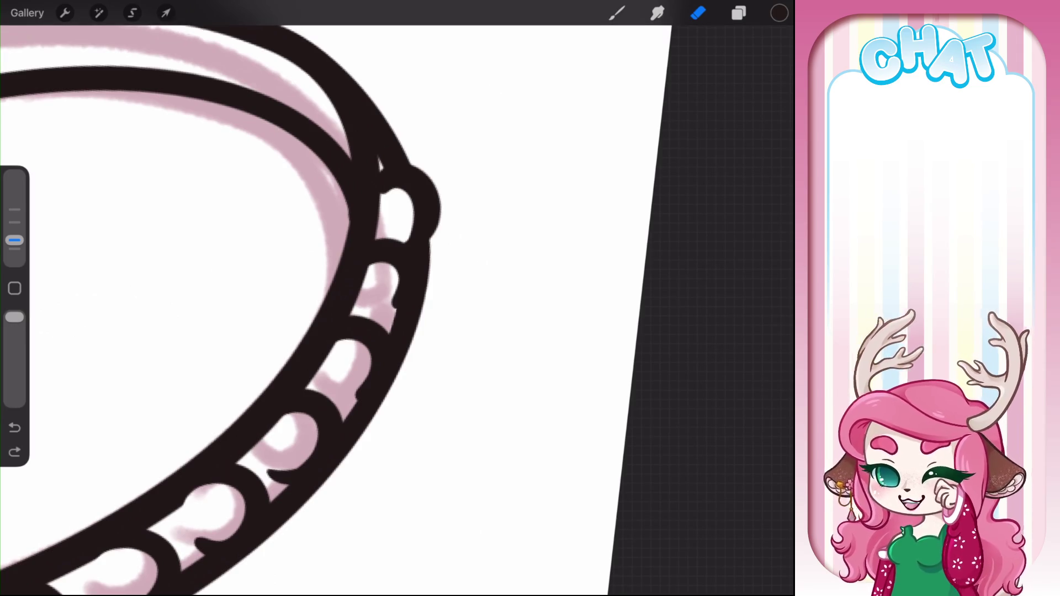
drag(302, 415, 309, 412)
drag(323, 364, 342, 342)
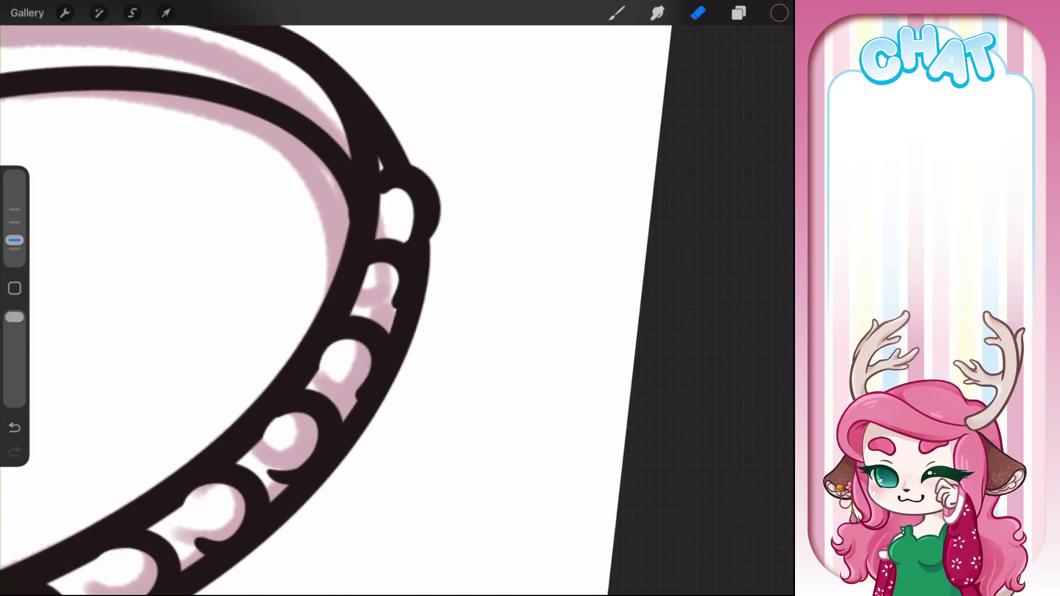
drag(364, 293, 367, 270)
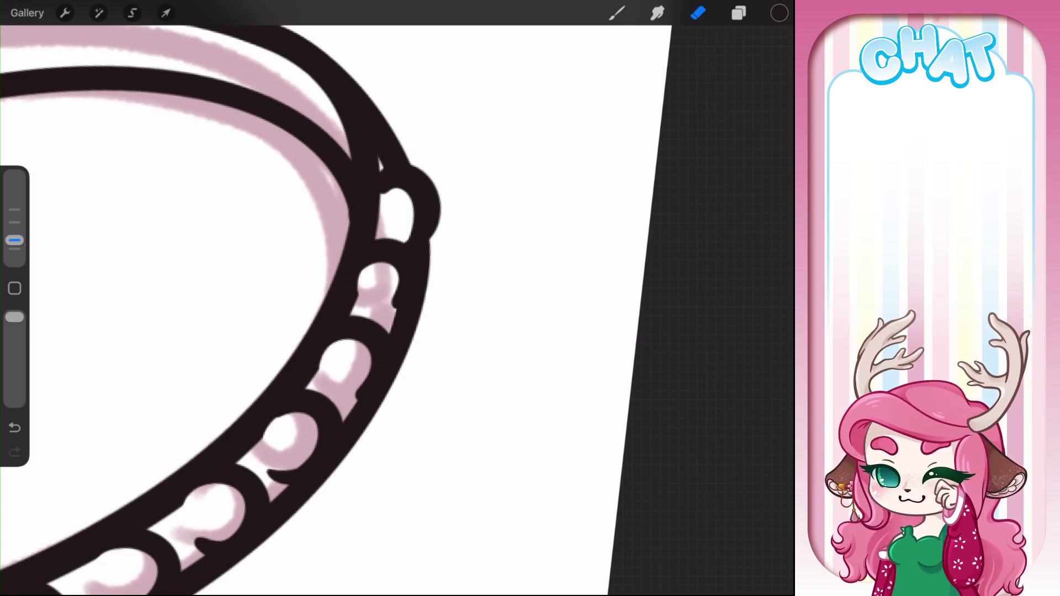
scroll(335, 309, down, 5)
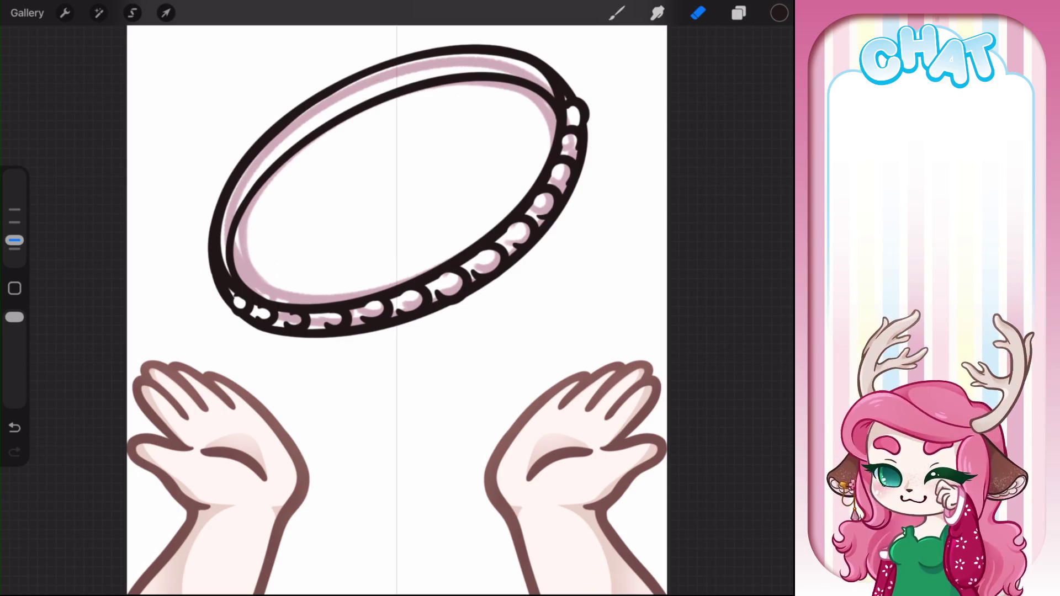
Show the Layers panel listing the halo's lineart Layers 53–56
click(738, 12)
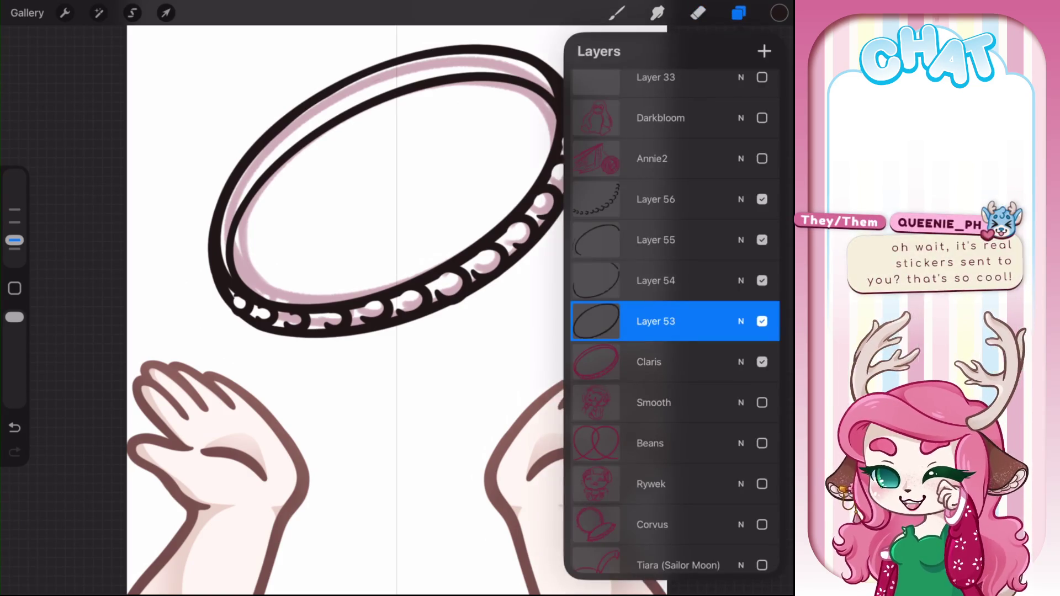
Group Layers 56, 55, 54 with the Claris sketch, hide the group, and show Beans
drag(613, 200, 696, 199)
drag(613, 240, 696, 240)
drag(613, 281, 695, 281)
drag(613, 362, 707, 362)
click(760, 51)
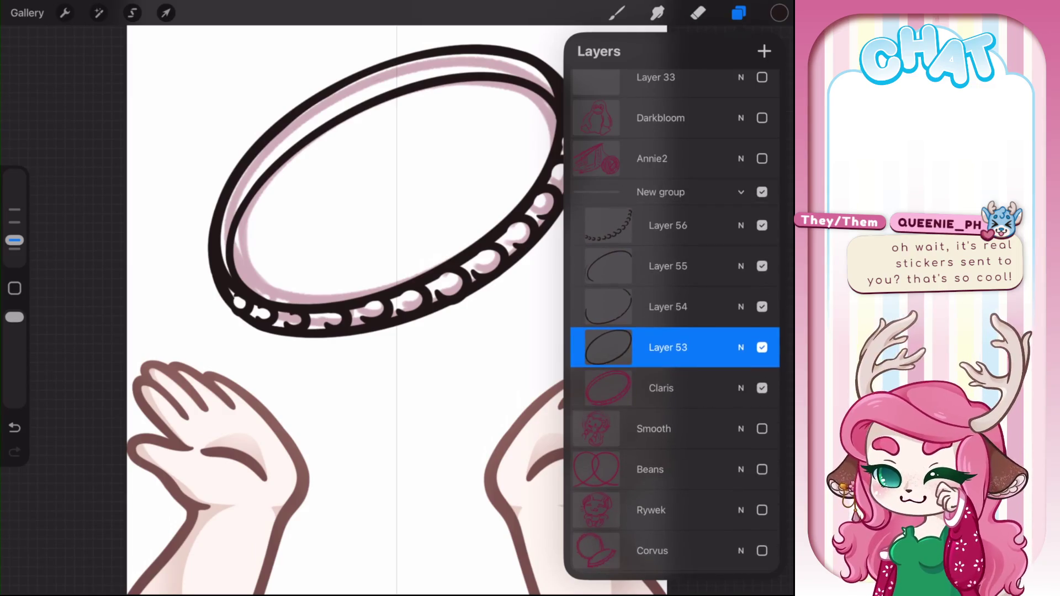
click(762, 203)
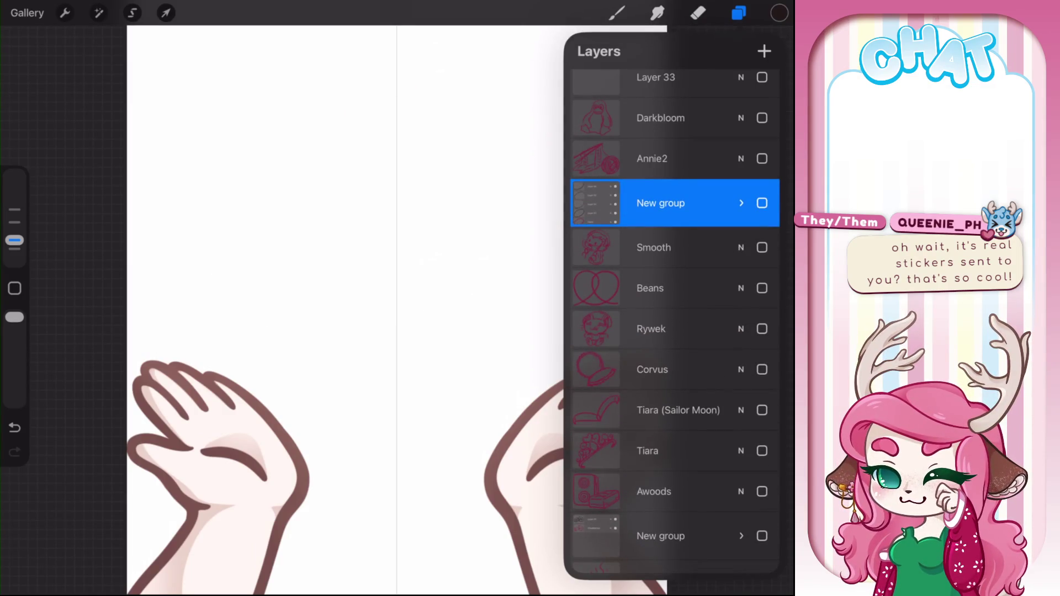
click(762, 288)
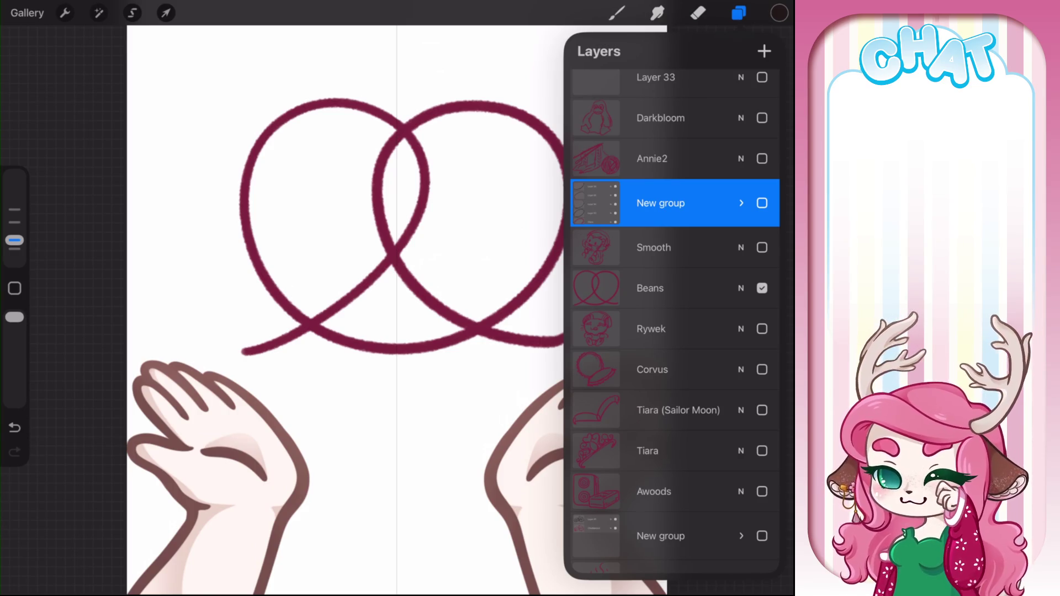
Select and show the Darkbloom penguin sketch, and hide the Beans loops
click(762, 288)
click(762, 288)
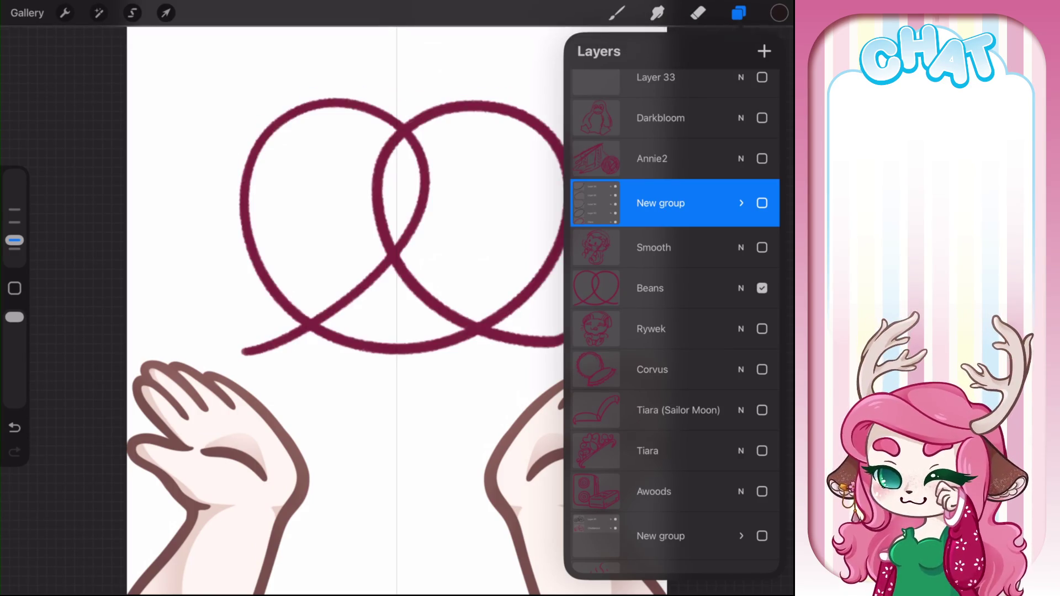
scroll(675, 321, up, 3)
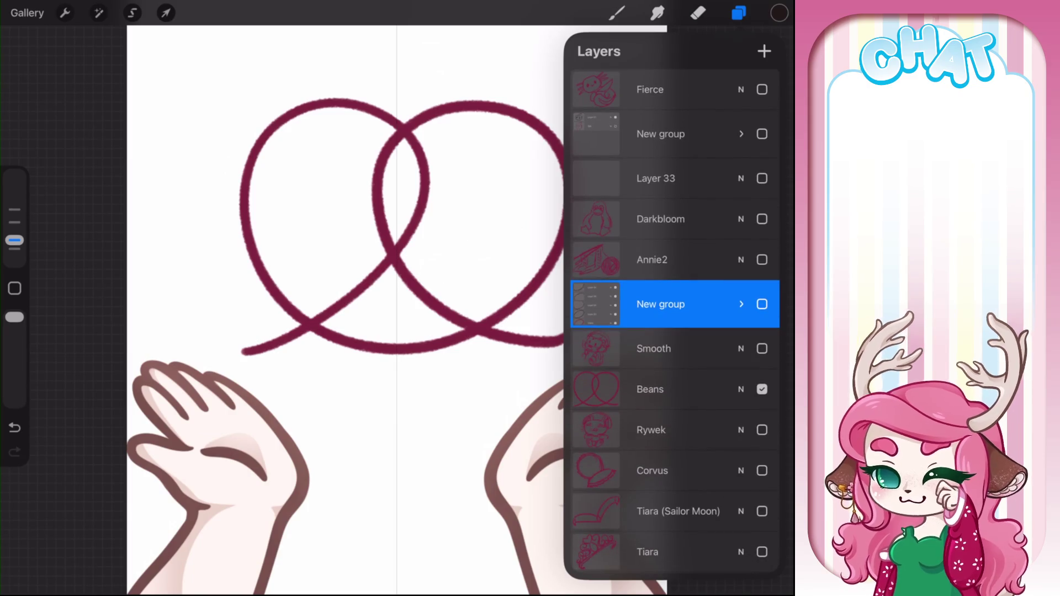
click(660, 219)
click(762, 219)
click(762, 389)
click(762, 389)
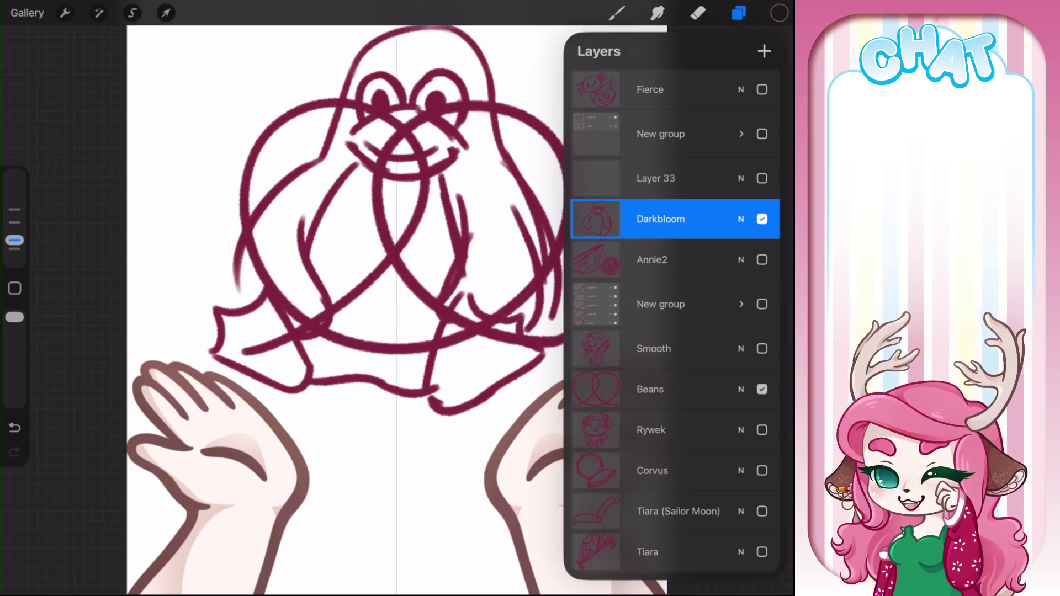
click(762, 389)
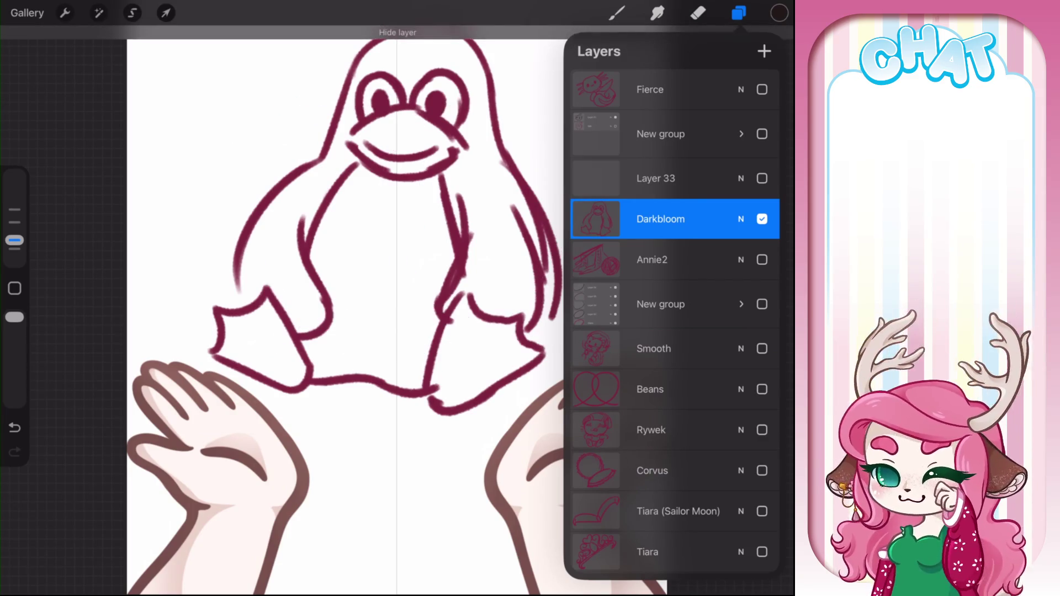
click(741, 219)
click(741, 219)
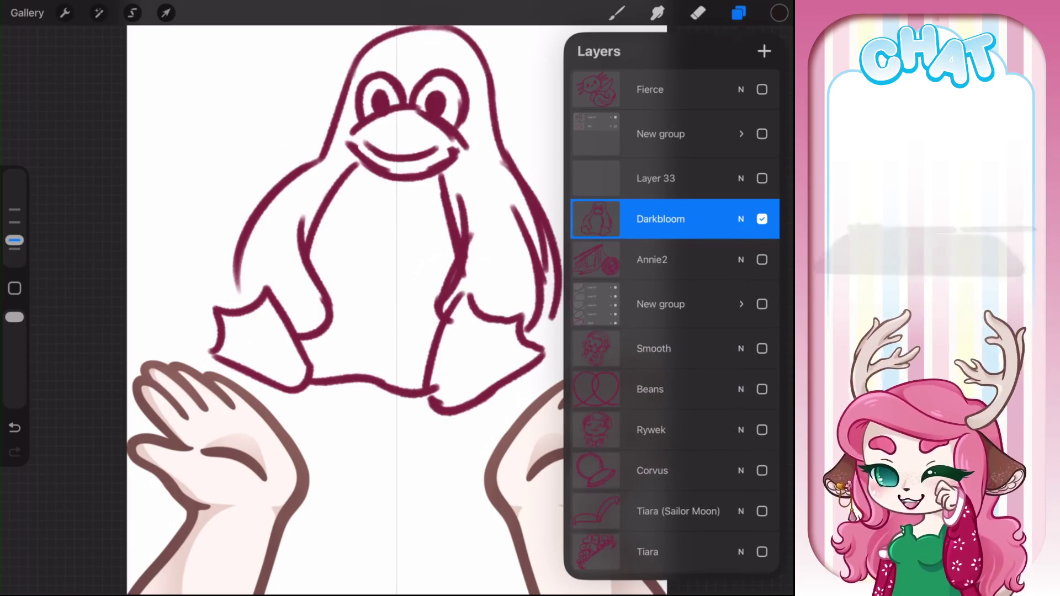
Add empty Layer 58 above Darkbloom and fade the Darkbloom sketch to 30% opacity
click(764, 51)
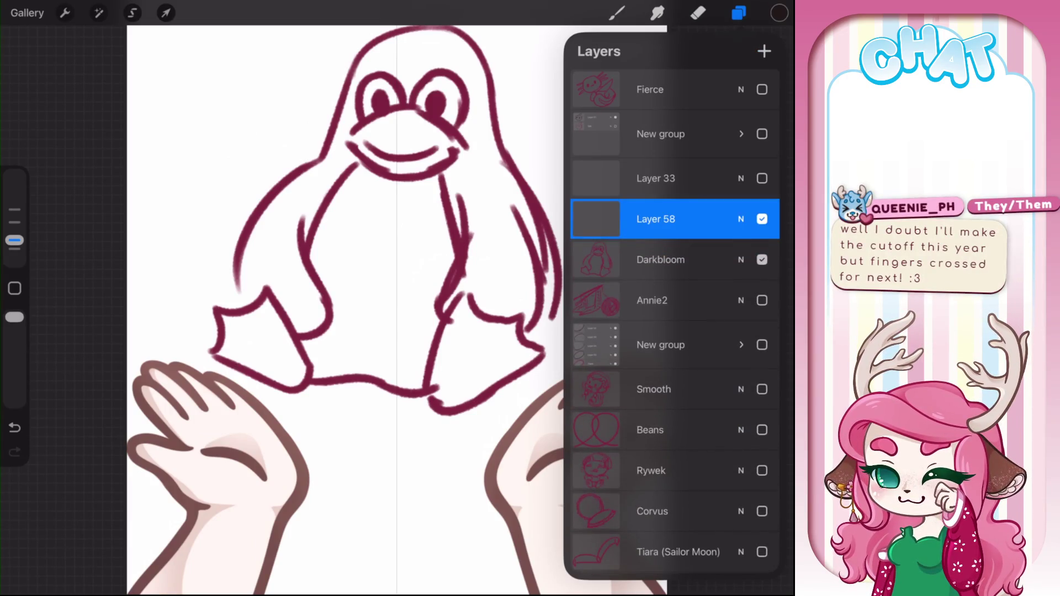
click(741, 259)
drag(762, 303, 635, 303)
click(741, 259)
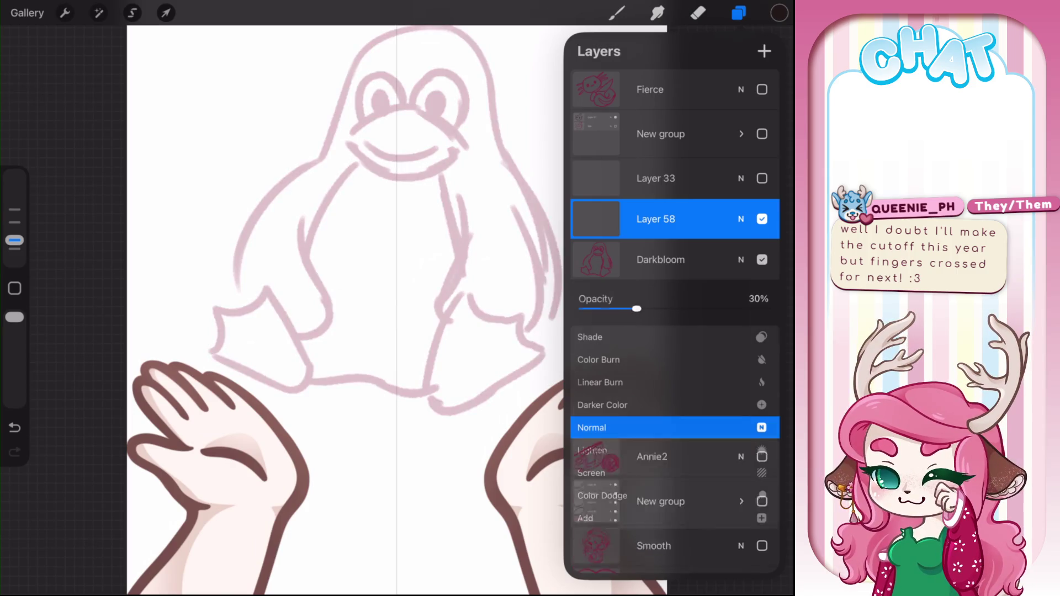
click(698, 13)
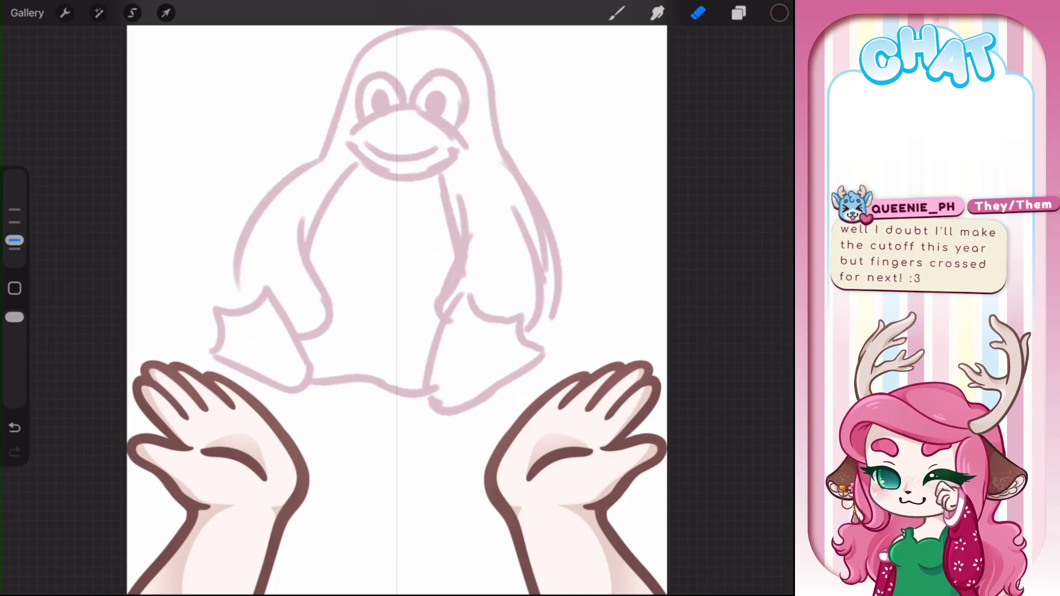
scroll(398, 309, up, 1)
click(617, 13)
Ink the penguin's head outline, left body side and inner left flipper in bold black
mouse_move(292, 219)
mouse_down()
mouse_move(348, 126)
mouse_move(499, 99)
mouse_move(519, 176)
mouse_up()
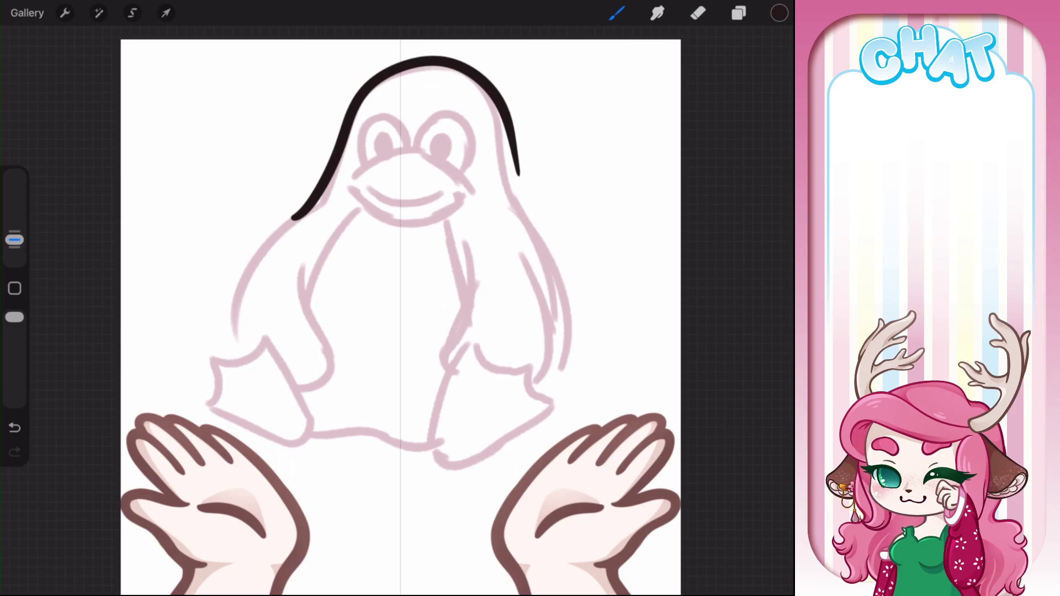
key(ctrl+z)
mouse_move(283, 226)
mouse_down()
mouse_move(343, 138)
mouse_move(478, 83)
mouse_move(548, 253)
mouse_move(550, 354)
mouse_up()
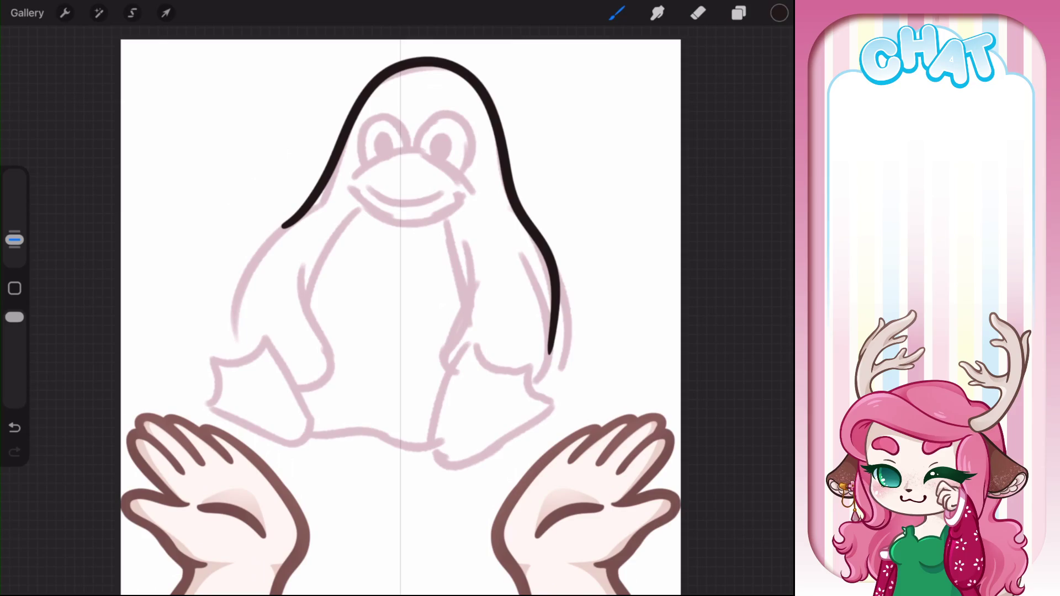
mouse_move(289, 218)
mouse_down()
mouse_move(231, 292)
mouse_move(275, 364)
mouse_up()
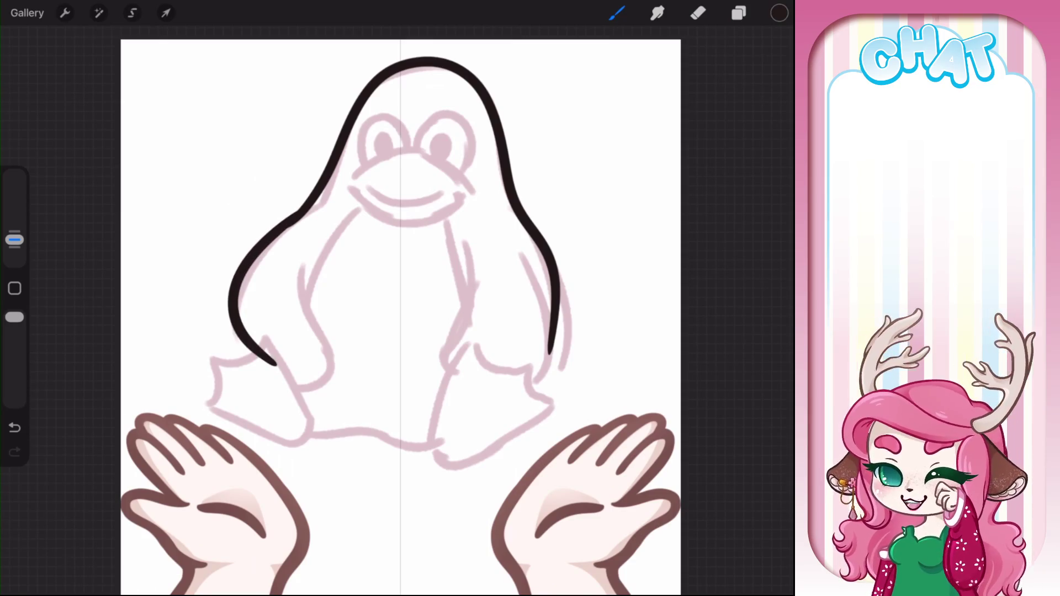
key(ctrl+z)
mouse_move(295, 213)
mouse_down()
mouse_move(229, 295)
mouse_move(262, 367)
mouse_up()
mouse_move(304, 257)
mouse_down()
mouse_move(317, 321)
mouse_move(297, 396)
mouse_up()
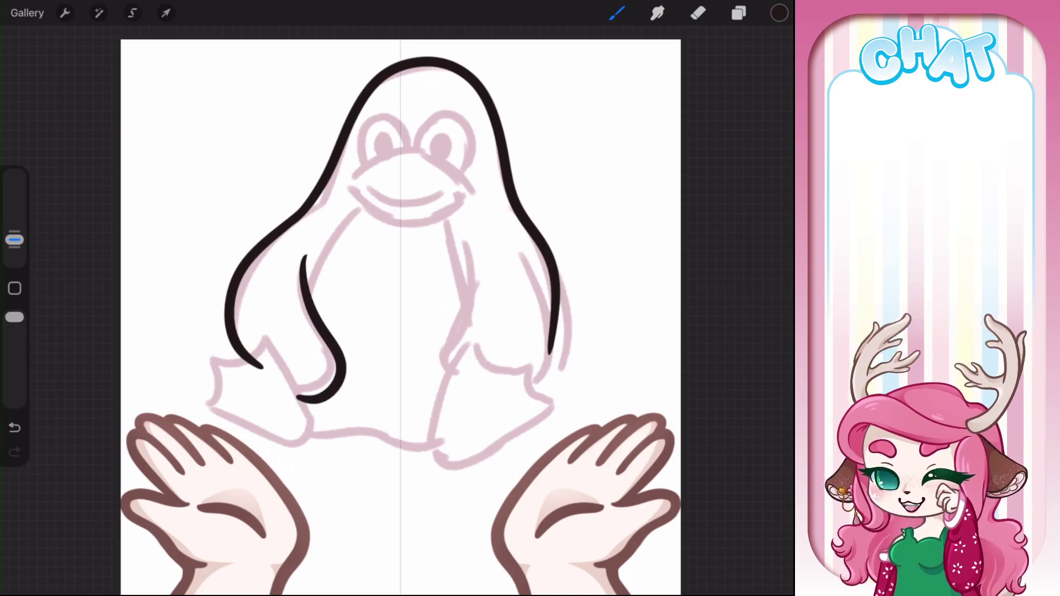
Ink the right arm's inner line and the outline along the penguin's right side
drag(400, 299, 387, 321)
mouse_move(425, 242)
mouse_down()
mouse_move(435, 380)
mouse_move(462, 392)
mouse_up()
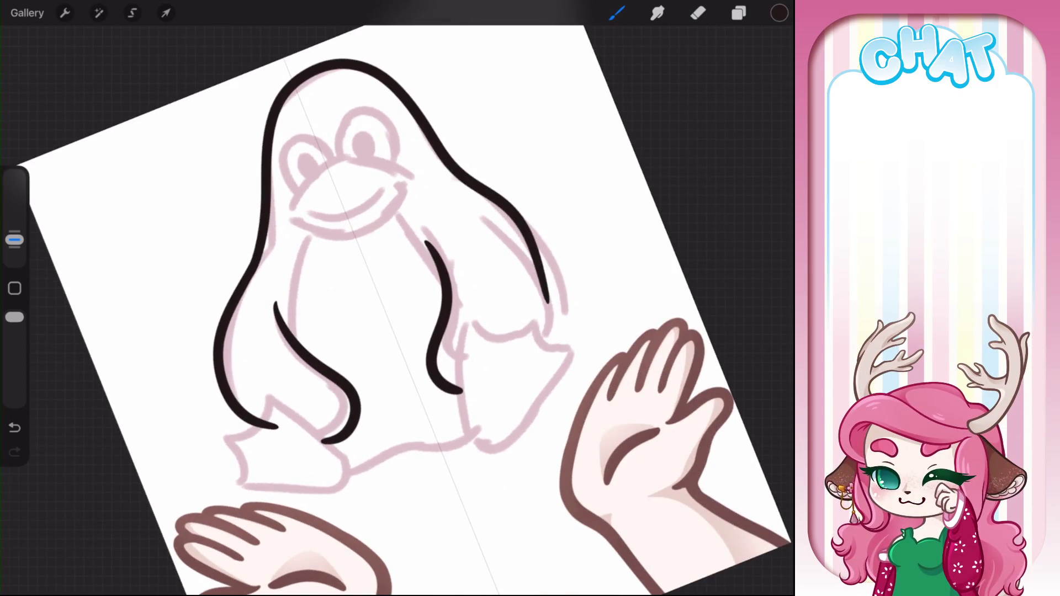
mouse_move(531, 231)
mouse_down()
mouse_move(566, 331)
mouse_move(559, 346)
mouse_up()
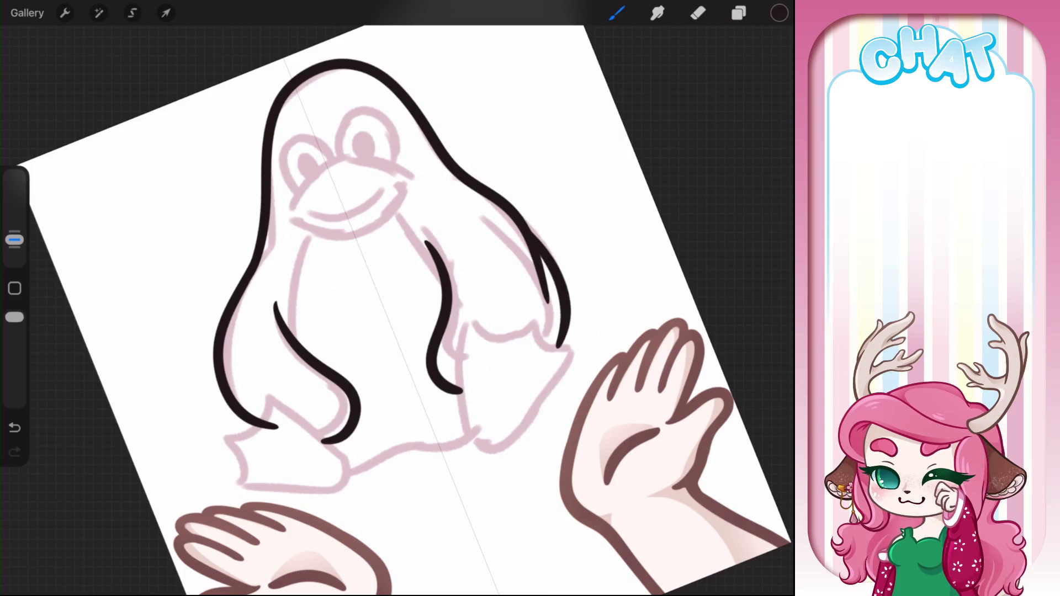
mouse_move(462, 392)
mouse_down()
mouse_move(447, 331)
mouse_move(420, 315)
mouse_up()
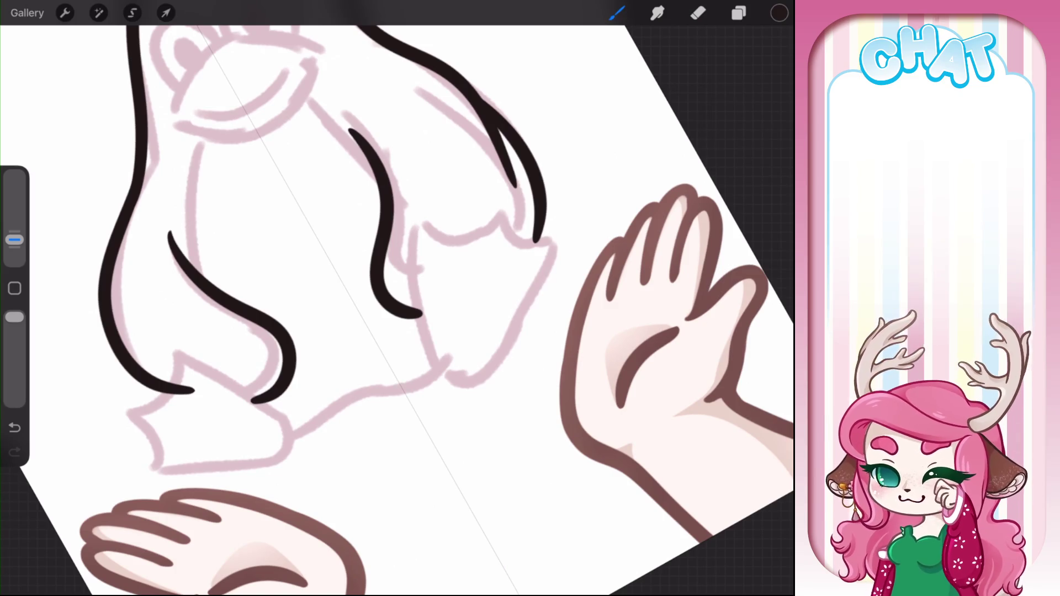
Ink the first foot's outline and erase its messy tip
key(e)
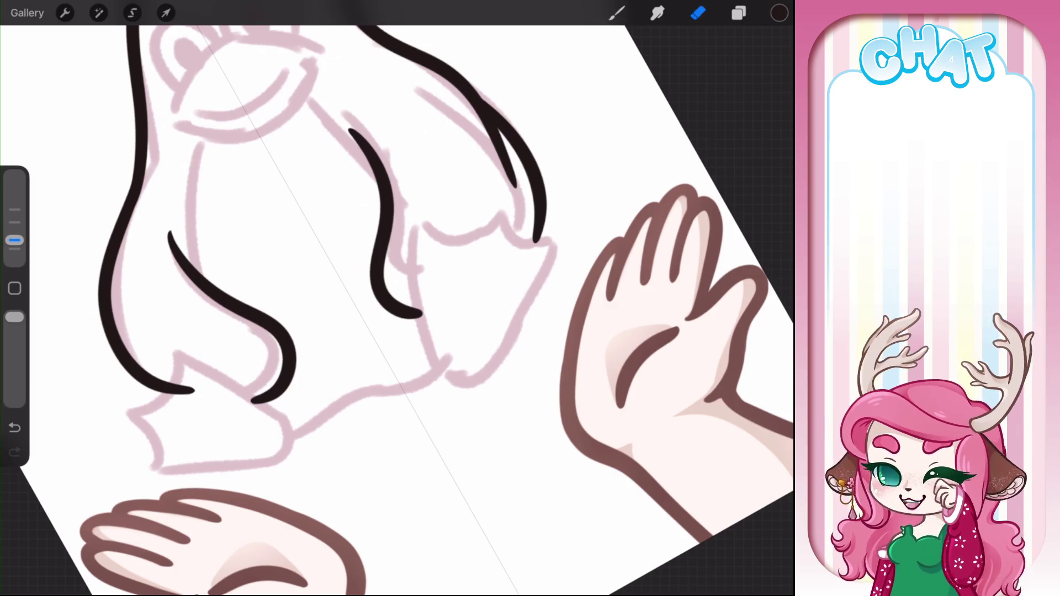
key(b)
mouse_move(469, 380)
mouse_down()
mouse_move(420, 299)
mouse_move(439, 229)
mouse_move(497, 208)
mouse_move(535, 232)
mouse_move(550, 262)
mouse_move(470, 381)
mouse_move(435, 348)
mouse_move(437, 334)
mouse_up()
scroll(442, 276, up, 3)
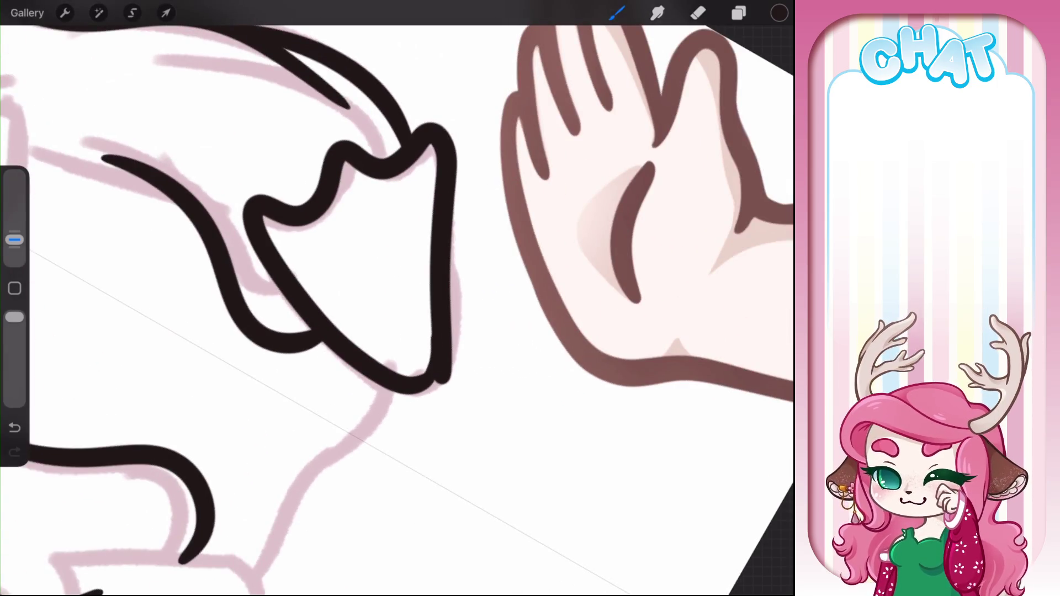
key(ctrl+z)
key(ctrl+shift+z)
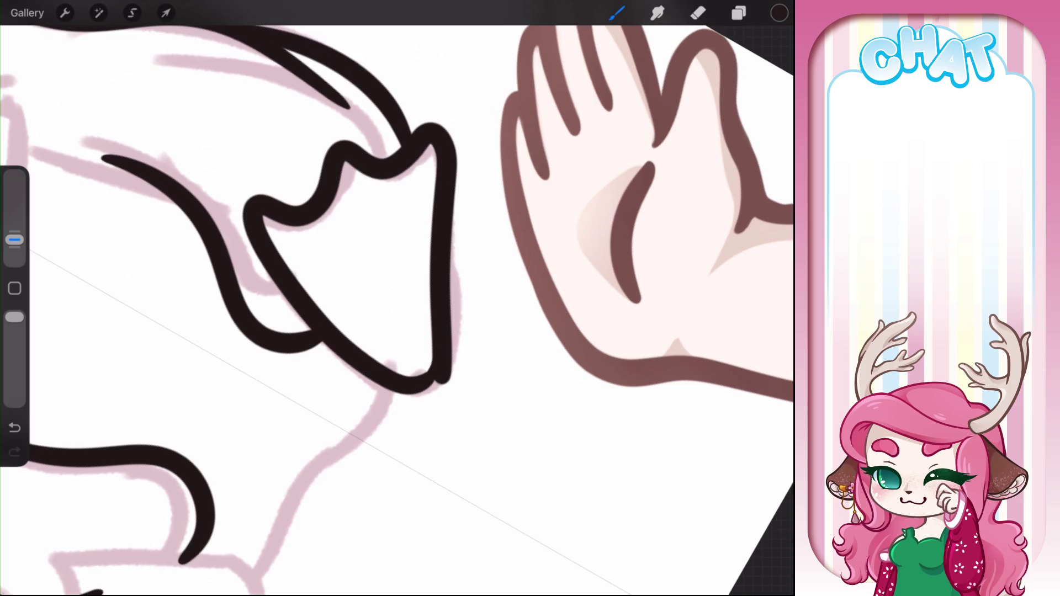
mouse_move(448, 383)
mouse_down()
mouse_move(458, 352)
mouse_move(448, 369)
mouse_up()
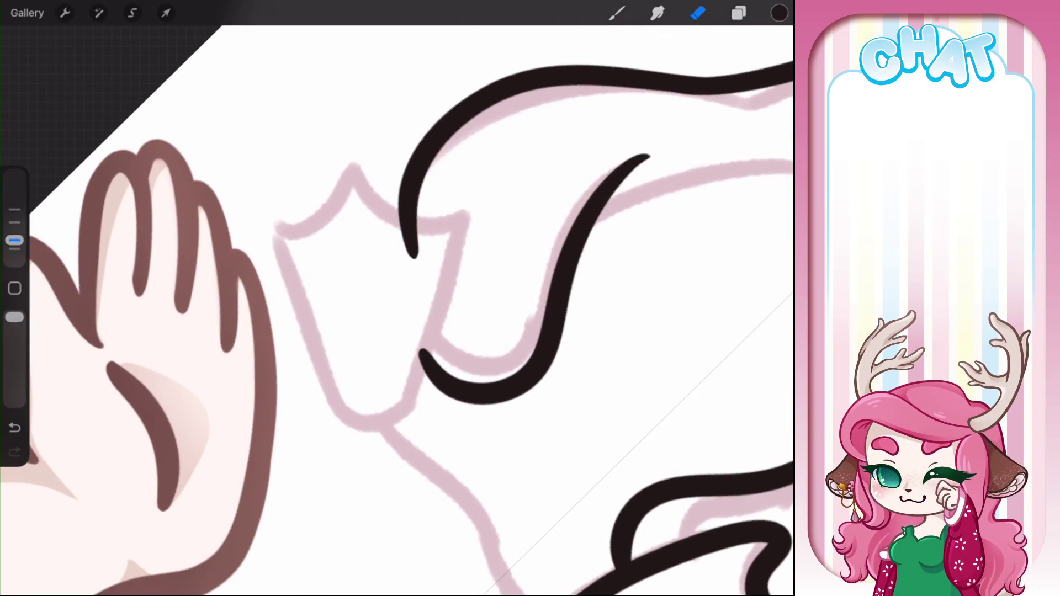
key(b)
Ink the other foot and erase the stray tail and blob inside it
mouse_move(345, 418)
mouse_down()
mouse_move(287, 276)
mouse_move(355, 175)
mouse_move(457, 201)
mouse_move(445, 261)
mouse_move(360, 429)
mouse_move(331, 407)
mouse_move(339, 428)
mouse_up()
key(e)
drag(415, 247, 397, 234)
scroll(397, 231, up, 5)
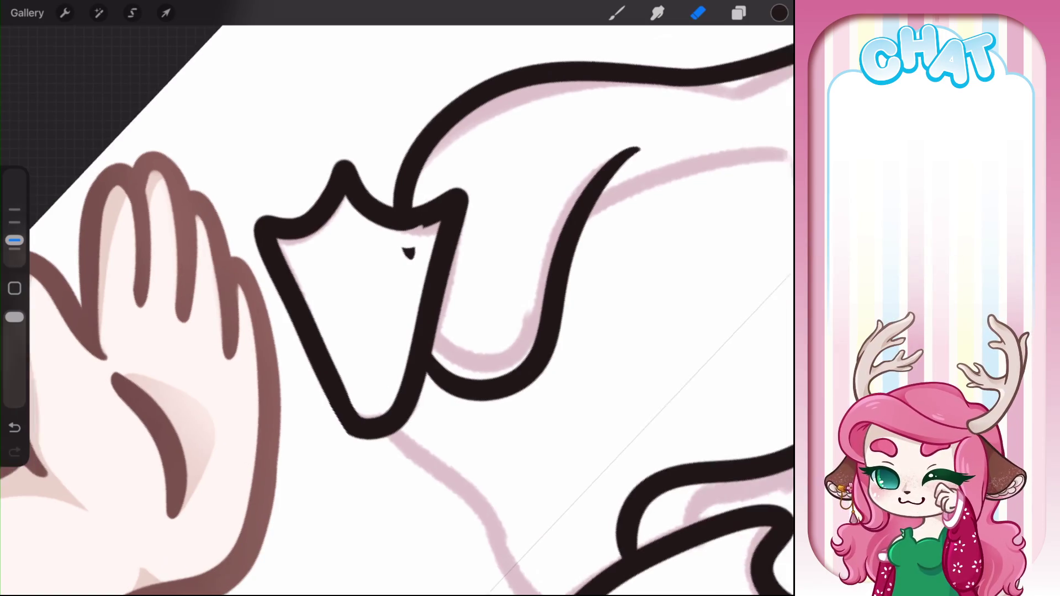
key(ctrl+z)
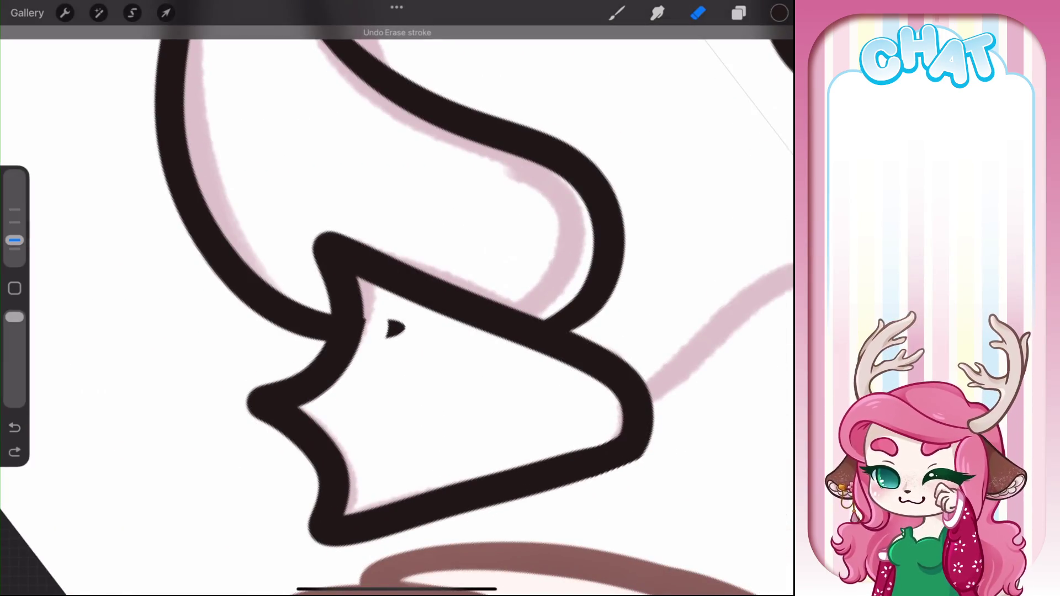
mouse_move(394, 328)
mouse_down()
mouse_move(386, 351)
mouse_move(408, 371)
mouse_up()
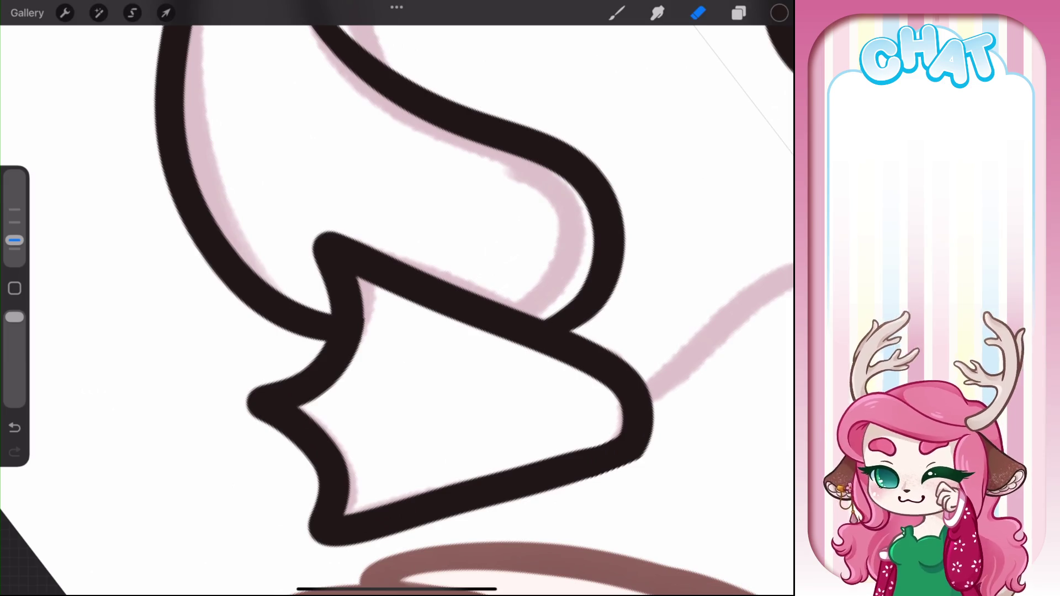
scroll(398, 298, down, 2)
Ink the penguin's lower body edge over the sketch
key(b)
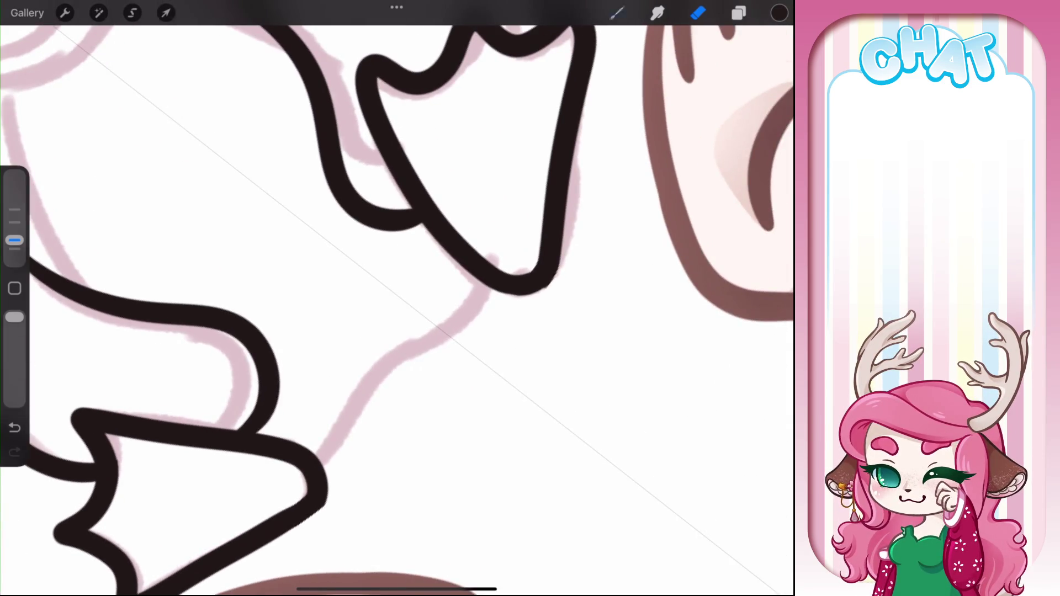
mouse_move(322, 459)
mouse_down()
mouse_move(320, 449)
mouse_move(497, 284)
mouse_up()
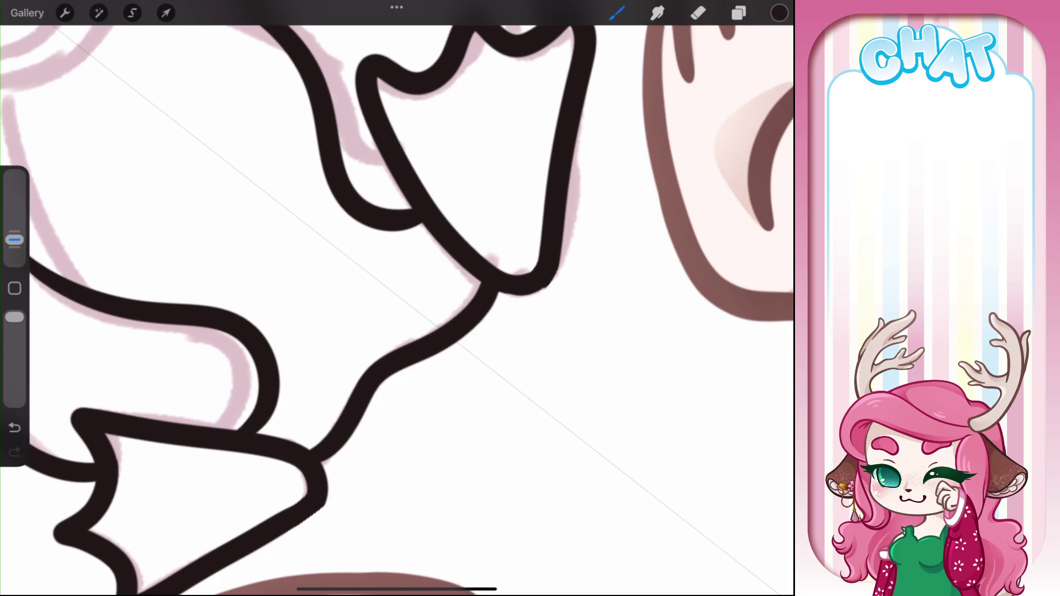
scroll(398, 298, down, 5)
scroll(398, 299, up, 5)
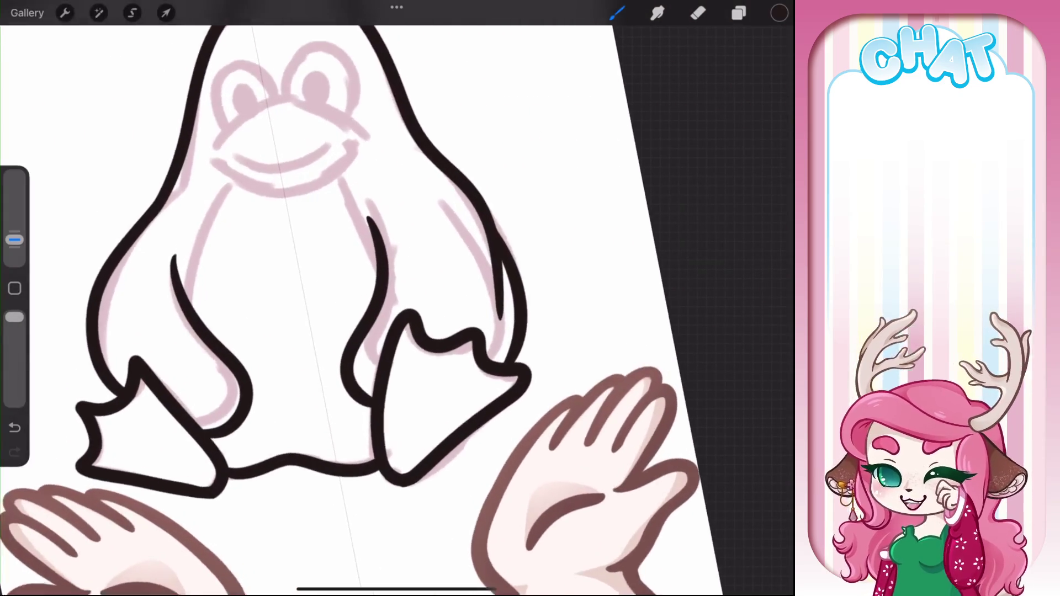
Add a short line inside the foot's upper corner and ink both arm curves
drag(478, 338, 465, 371)
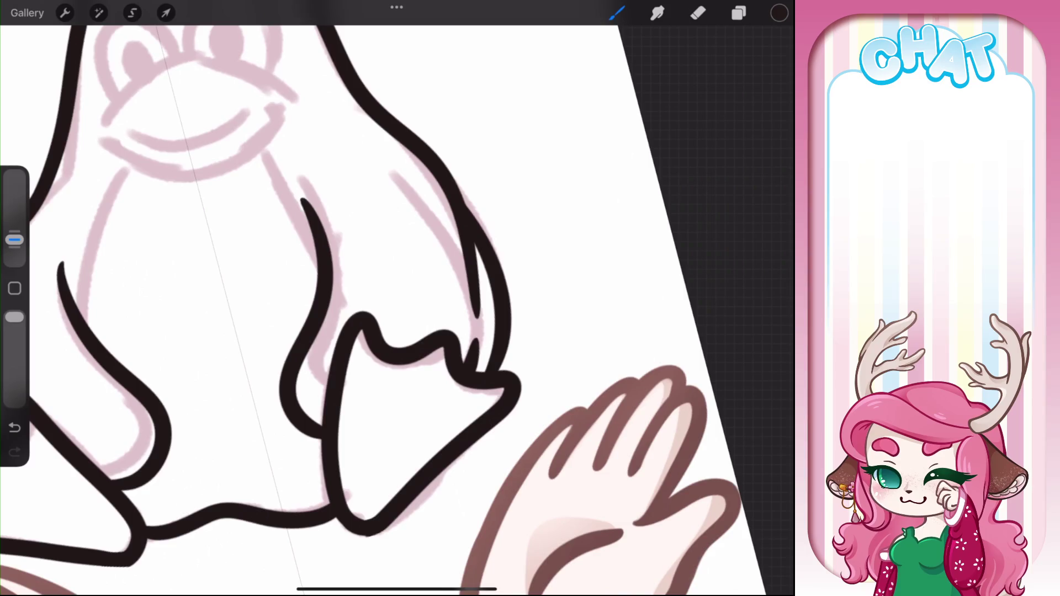
scroll(398, 299, down, 3)
scroll(398, 298, up, 2)
scroll(397, 298, up, 2)
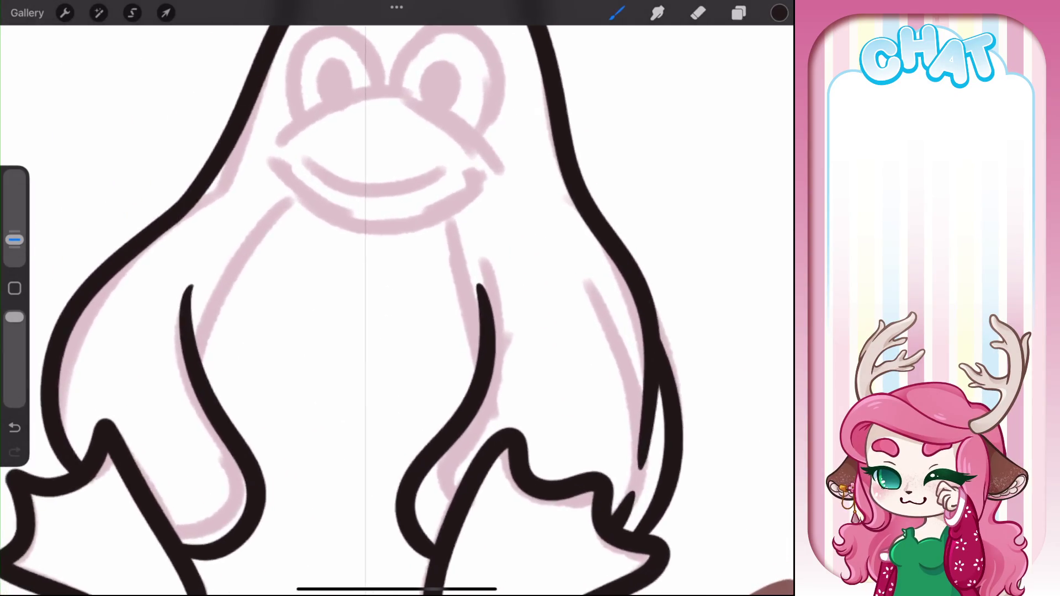
drag(307, 235, 258, 375)
mouse_move(435, 216)
mouse_down()
mouse_move(477, 268)
mouse_move(497, 361)
mouse_up()
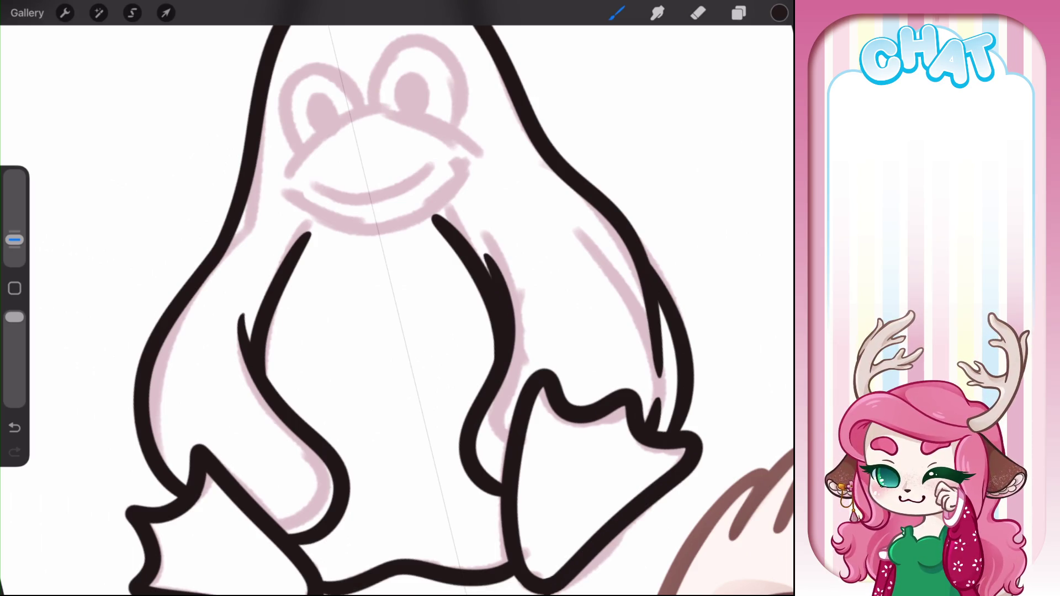
Ink the beak outline, redoing a misplaced stroke, and draw the smile inside it
scroll(438, 298, up, 3)
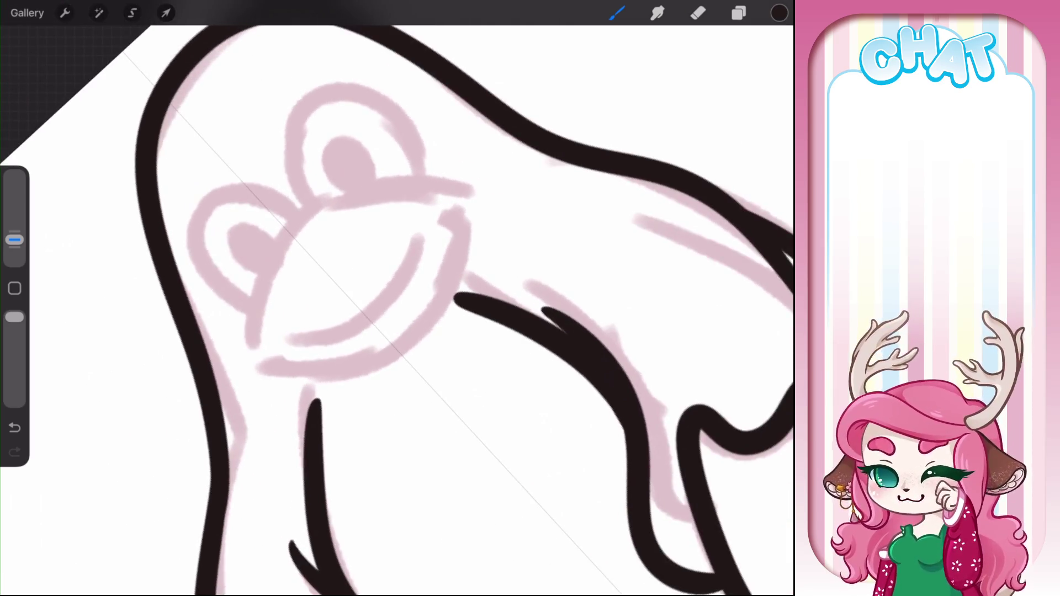
mouse_move(247, 361)
mouse_down()
mouse_move(249, 298)
mouse_move(429, 194)
mouse_move(464, 205)
mouse_up()
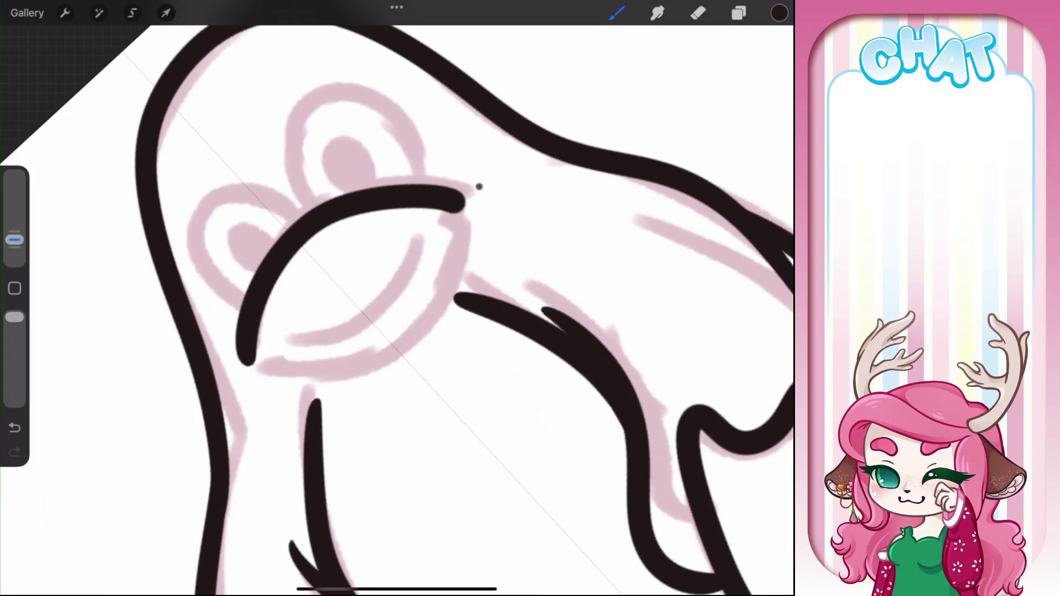
key(ctrl+z)
mouse_move(254, 369)
mouse_down()
mouse_move(322, 213)
mouse_move(449, 204)
mouse_move(438, 315)
mouse_move(247, 369)
mouse_up()
scroll(354, 298, down, 2)
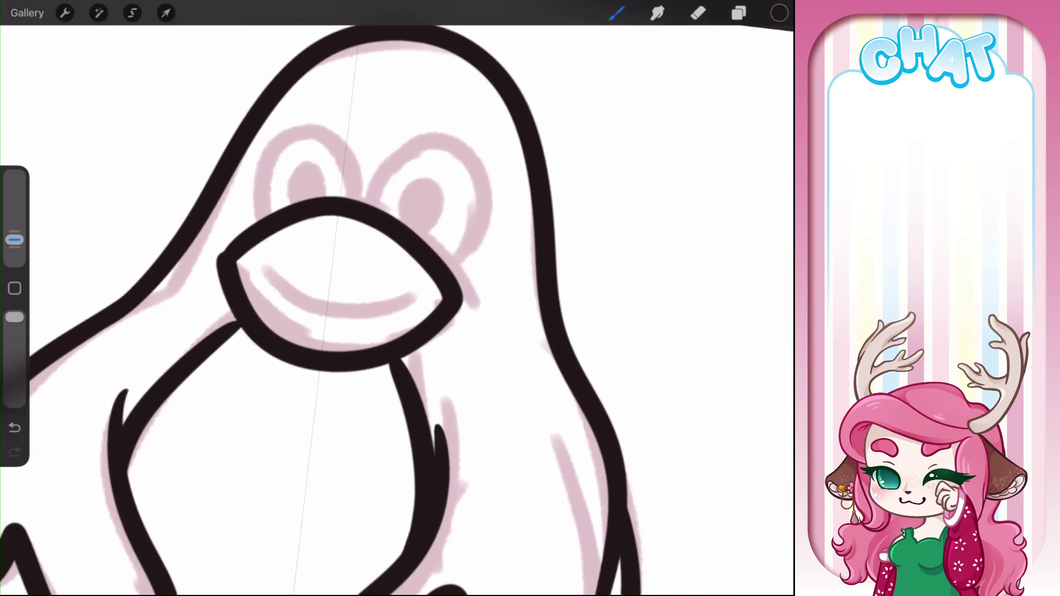
mouse_move(263, 272)
mouse_down()
mouse_move(376, 318)
mouse_move(413, 286)
mouse_up()
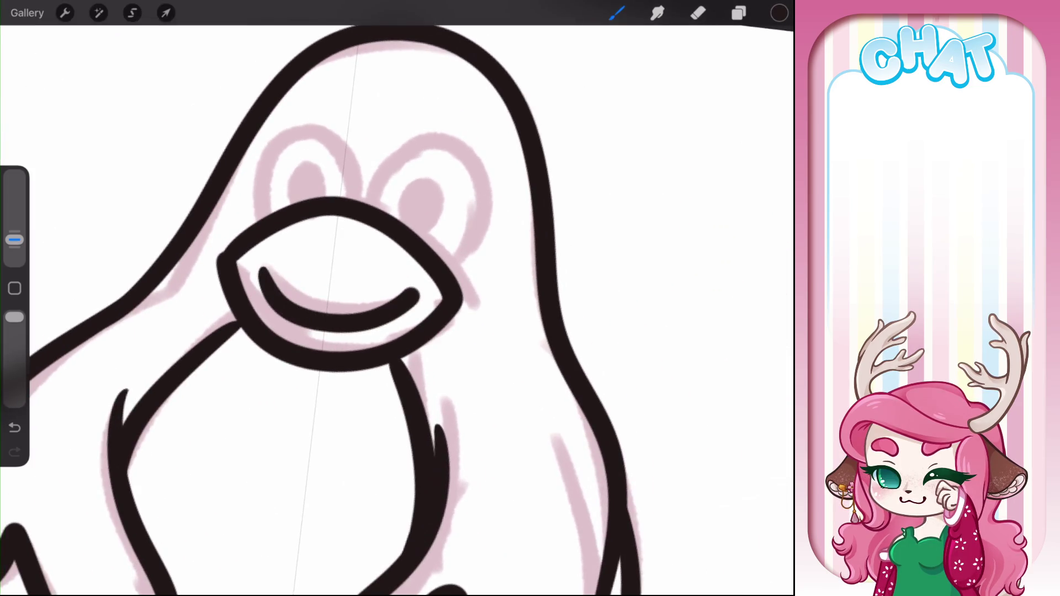
Outline both eyes, fill the pupils black, and erase a white highlight into each
scroll(397, 310, up, 2)
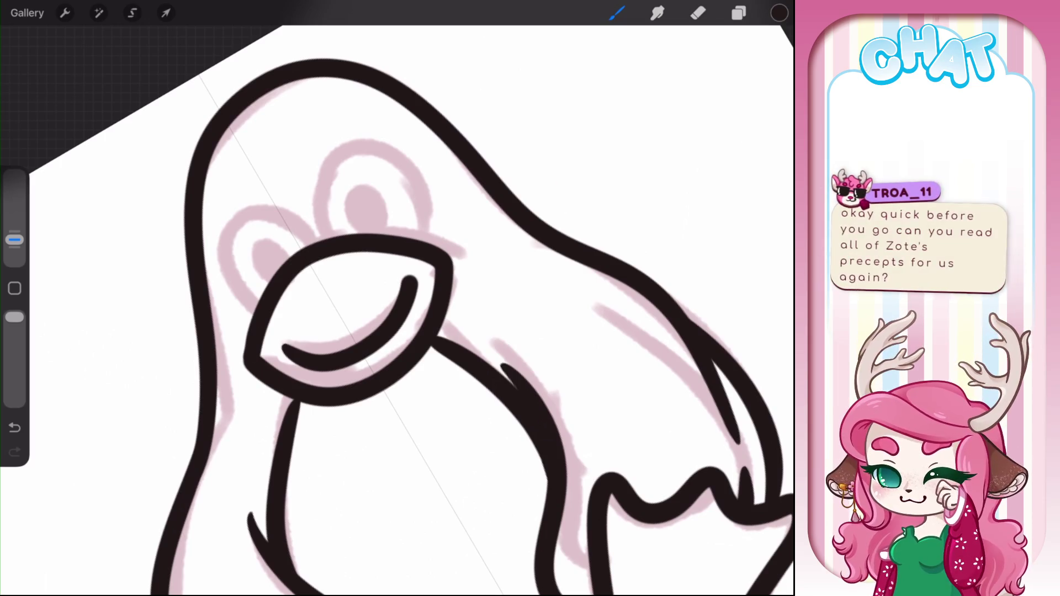
mouse_move(258, 320)
mouse_down()
mouse_move(218, 257)
mouse_move(321, 249)
mouse_move(396, 177)
mouse_move(398, 245)
mouse_move(334, 237)
mouse_move(355, 208)
mouse_move(334, 207)
mouse_move(343, 231)
mouse_up()
mouse_move(260, 256)
mouse_down()
mouse_move(281, 237)
mouse_move(267, 264)
mouse_up()
click(698, 13)
drag(334, 215, 337, 215)
drag(274, 249, 276, 247)
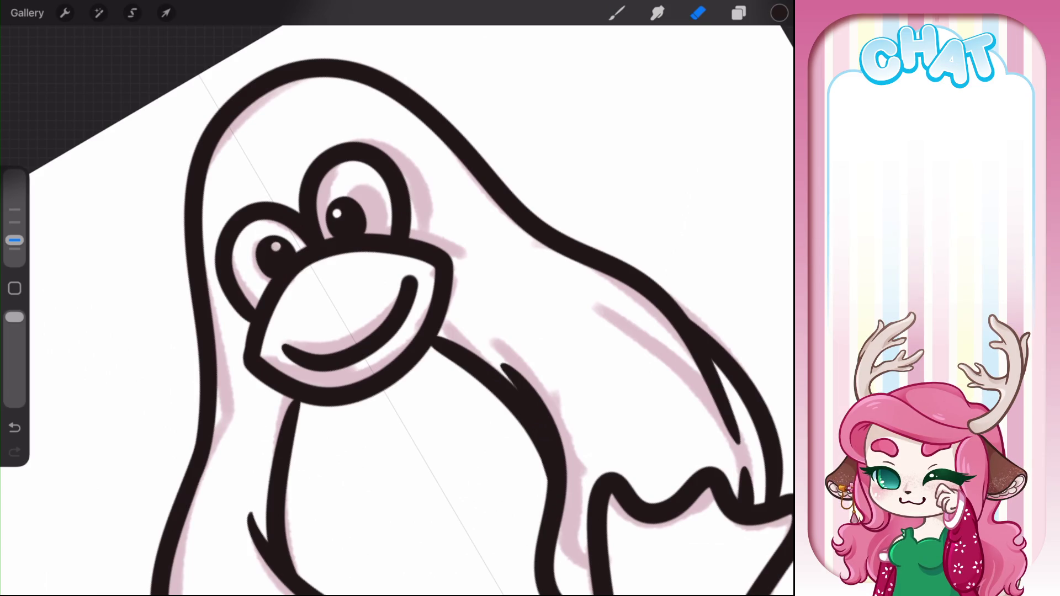
Fix the right eye by erasing its thick top outline and repainting it more smoothly
scroll(398, 298, down, 5)
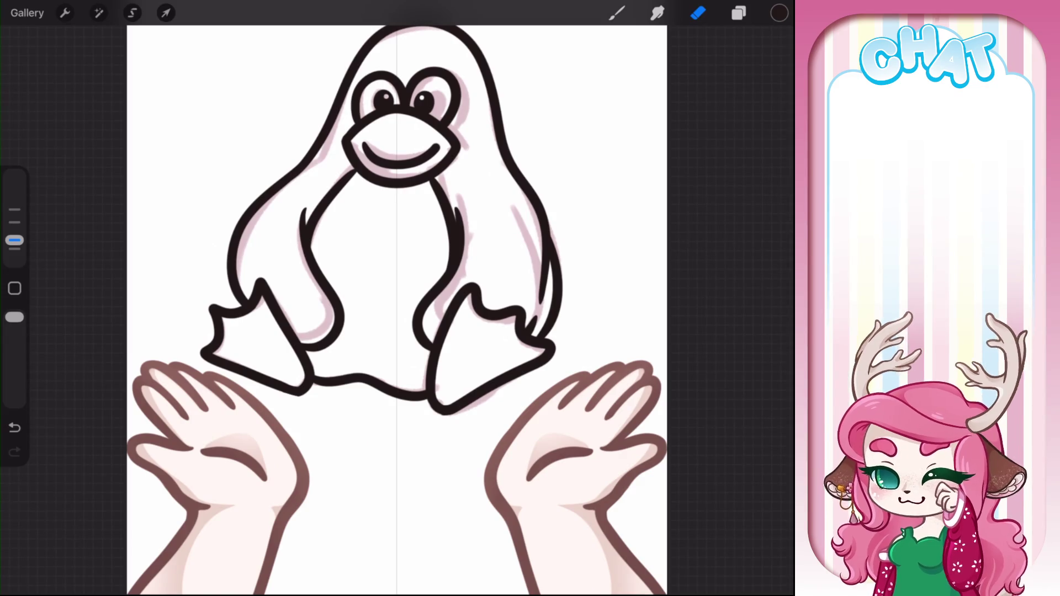
scroll(398, 298, up, 5)
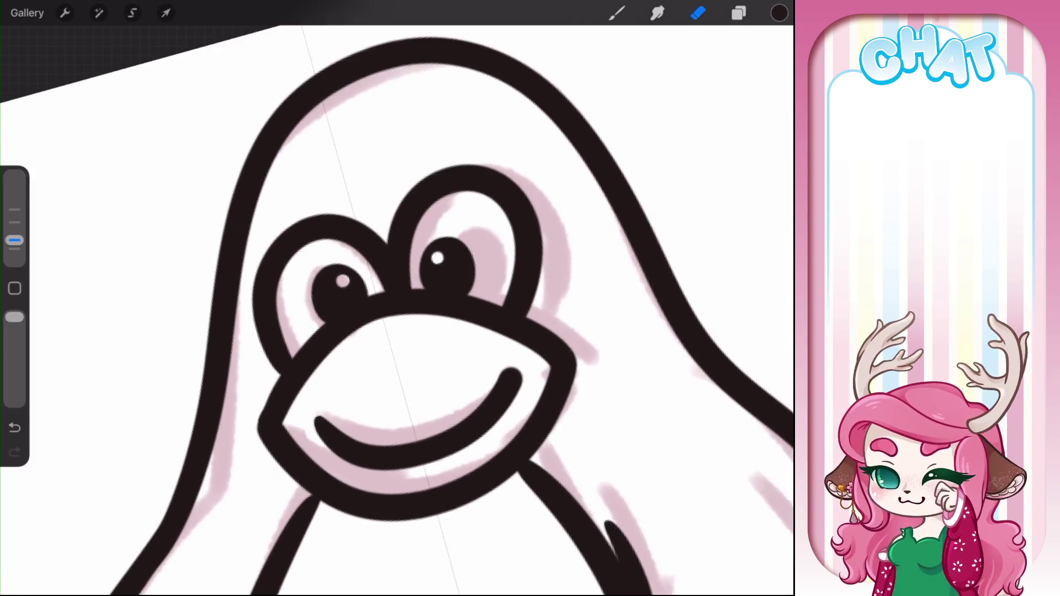
mouse_move(387, 222)
mouse_down()
mouse_move(433, 170)
mouse_move(541, 243)
mouse_up()
click(617, 13)
mouse_move(414, 256)
mouse_down()
mouse_move(504, 201)
mouse_move(518, 273)
mouse_up()
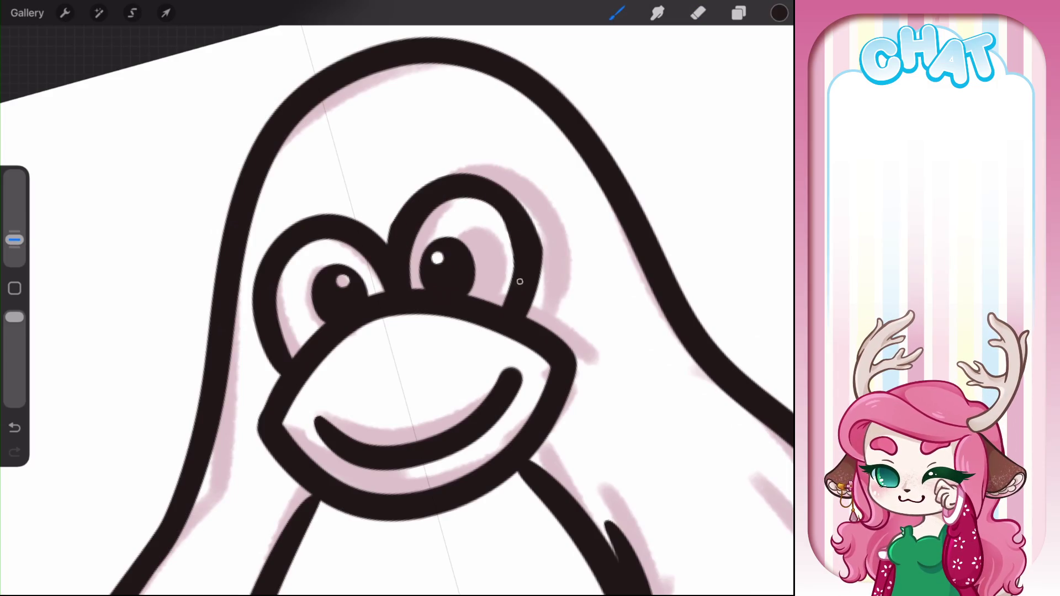
click(698, 13)
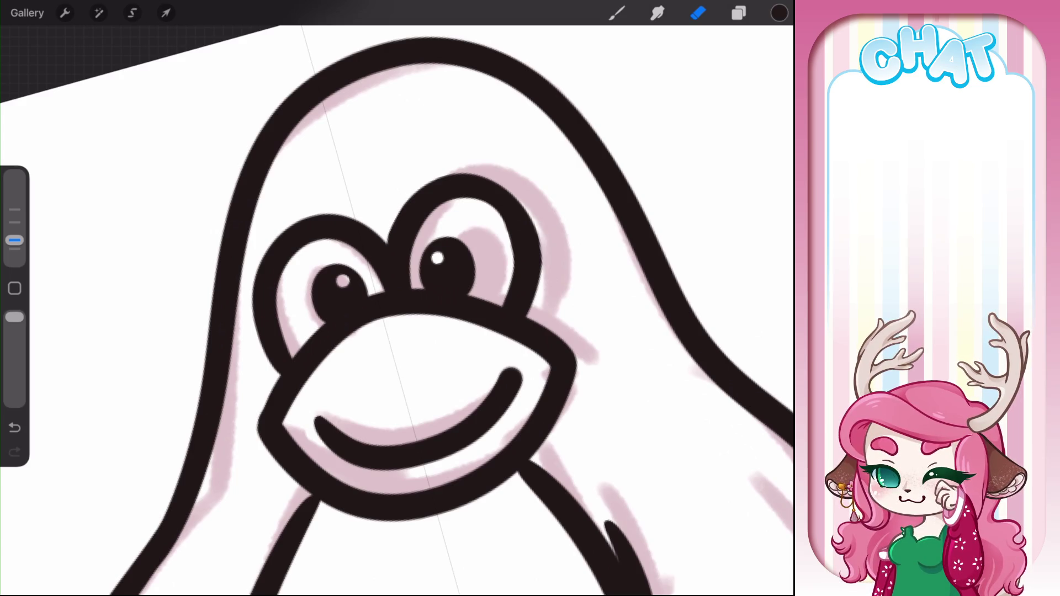
scroll(396, 298, down, 5)
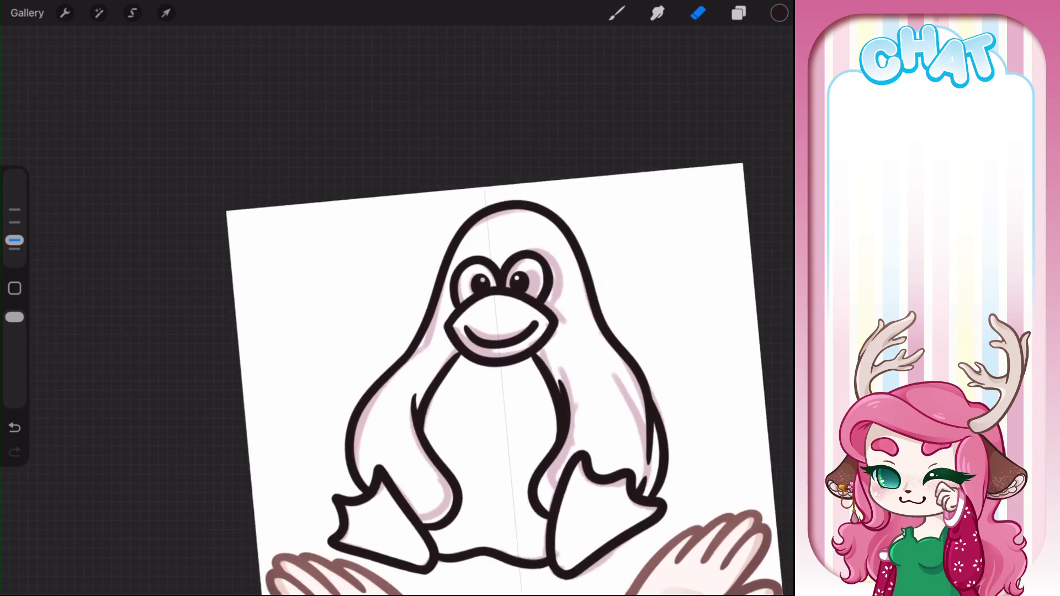